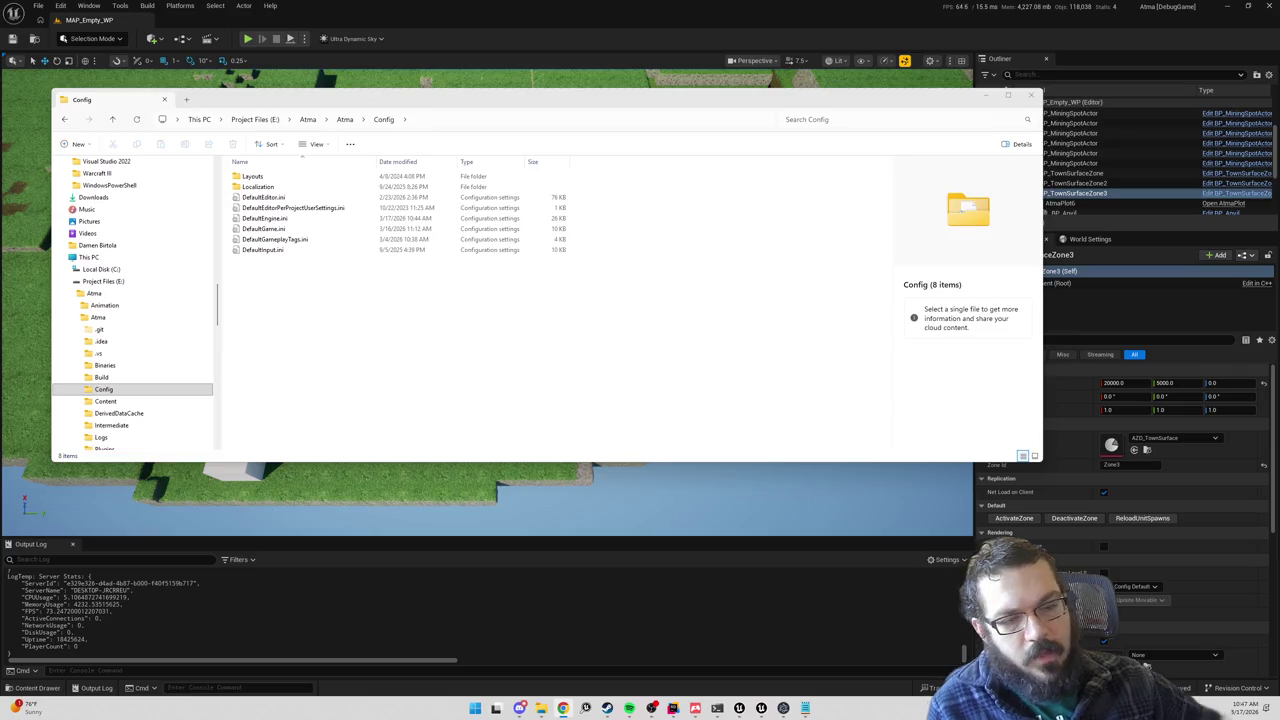
Step: Create a DedicatedServer folder inside Config and open it
right_click(289, 291)
mouse_move(326, 370)
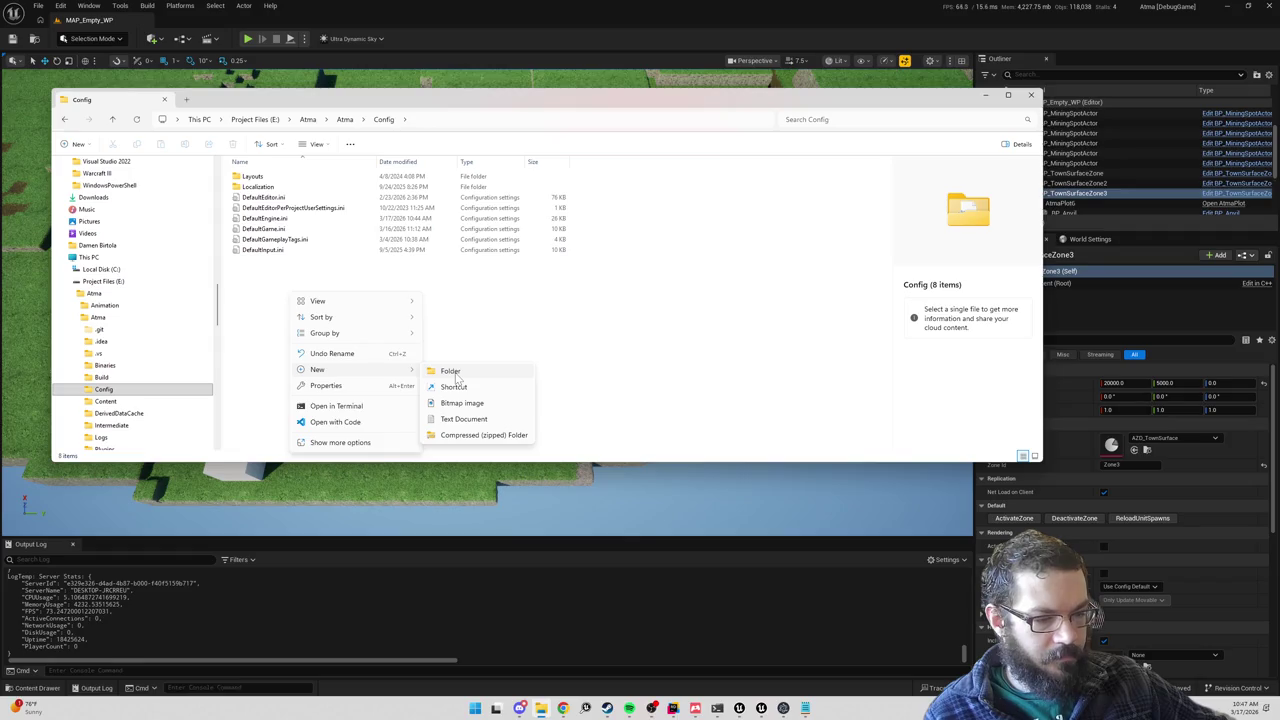
left_click(455, 372)
type("Dedi")
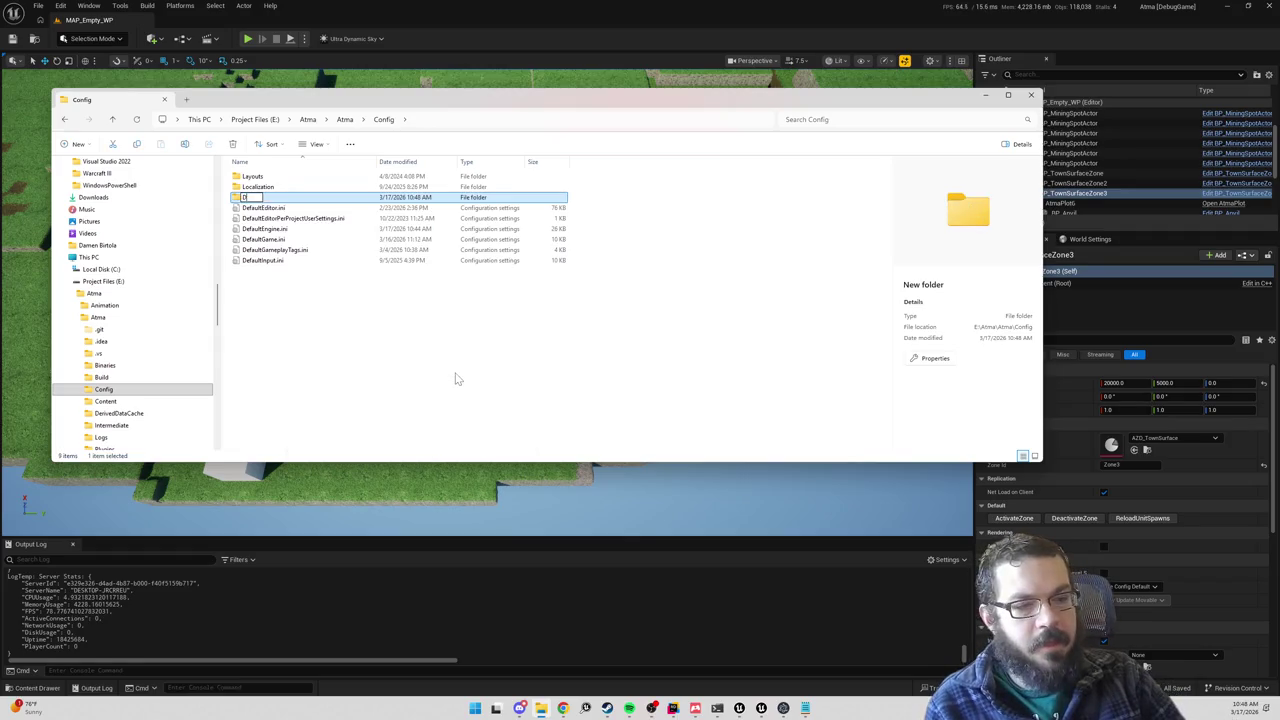
type("catedServer")
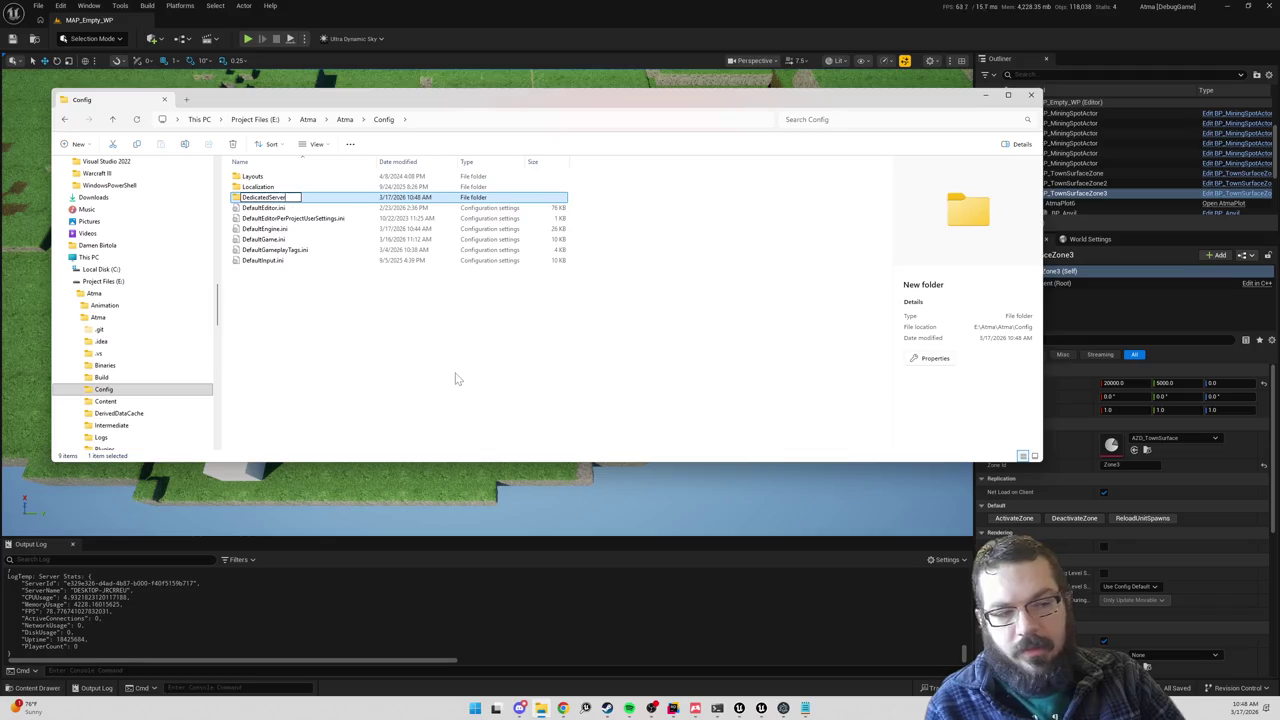
key("Return")
double_click(270, 196)
Step: Create an empty text file named DedicatedServerEngine.ini, without the .txt extension
right_click(284, 214)
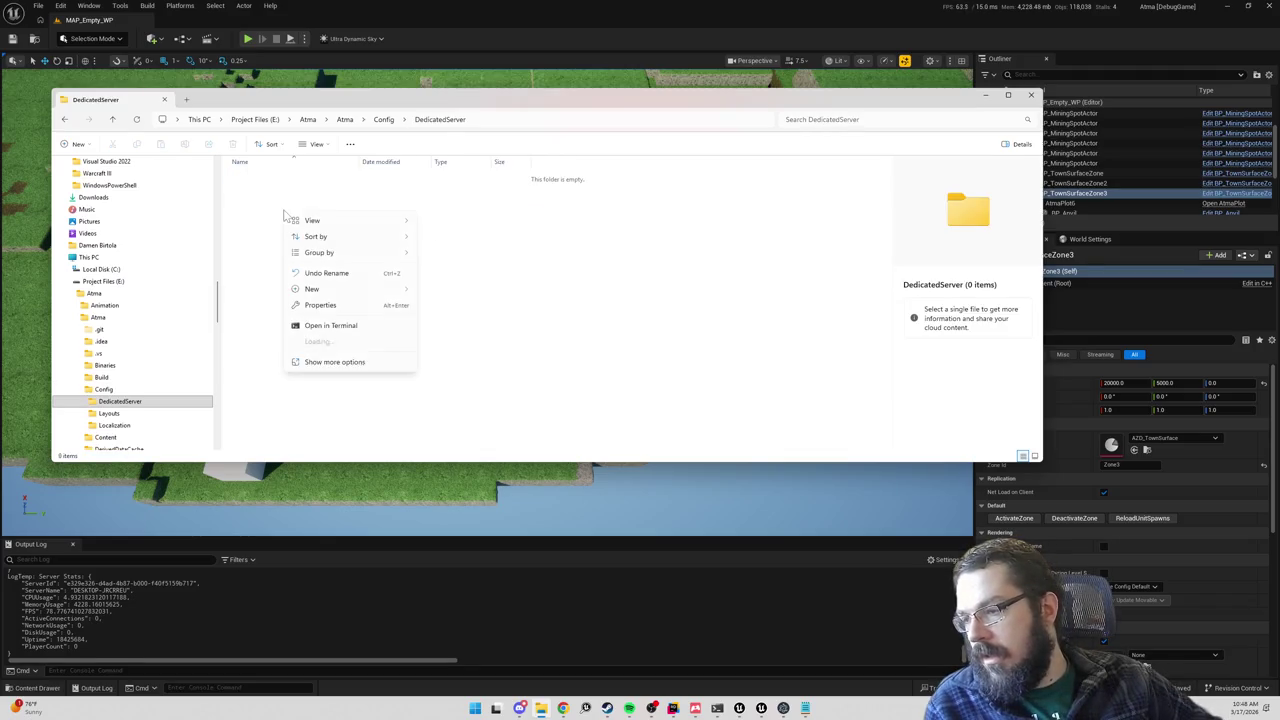
mouse_move(332, 289)
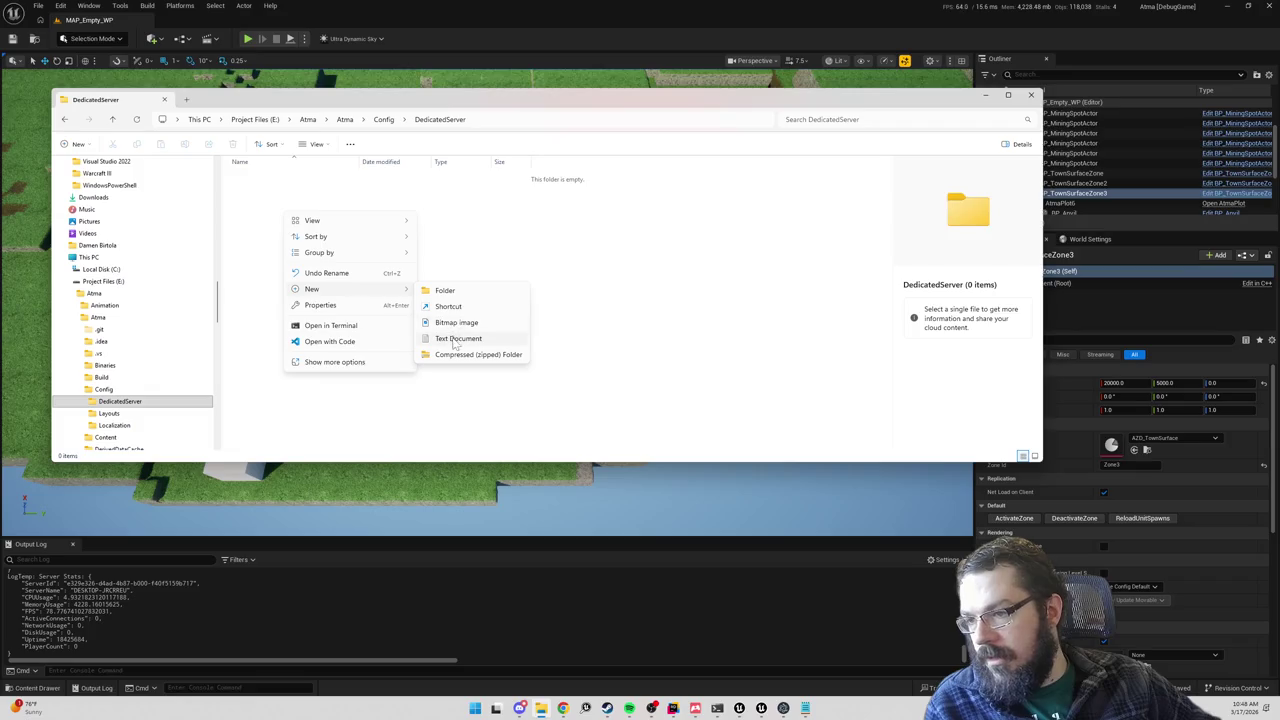
left_click(455, 340)
type("DedicatedServerEngine.ini")
key("Delete")
key("Delete")
key("Delete")
key("Return")
key("Return")
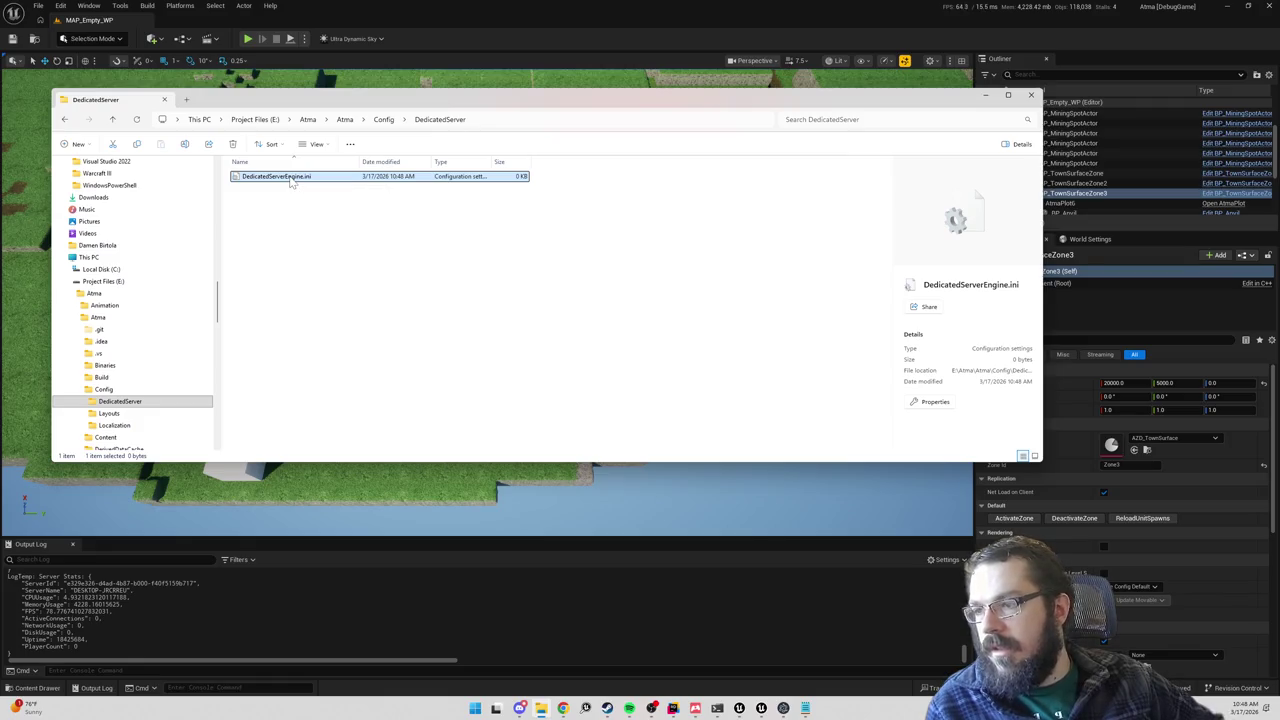
Step: Open DedicatedServerEngine.ini in Notepad, then bring up the editor's Project Settings
right_click(290, 180)
left_click(348, 348)
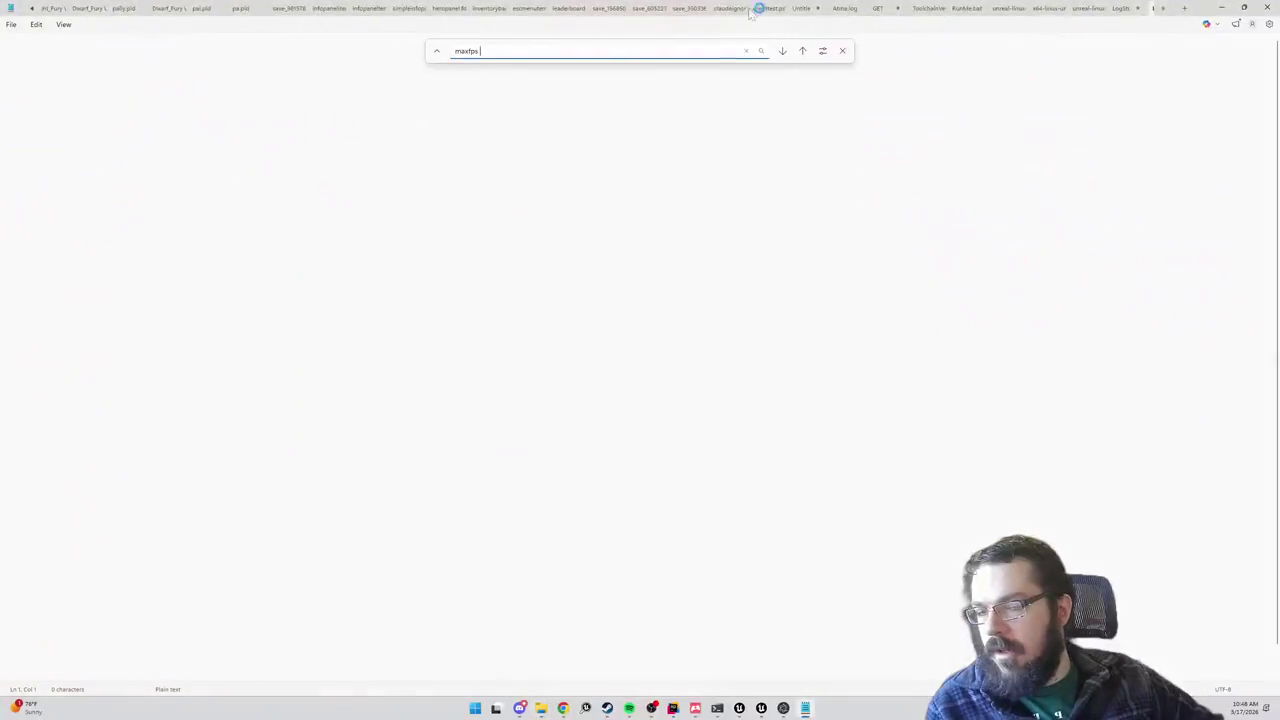
left_click(1213, 8)
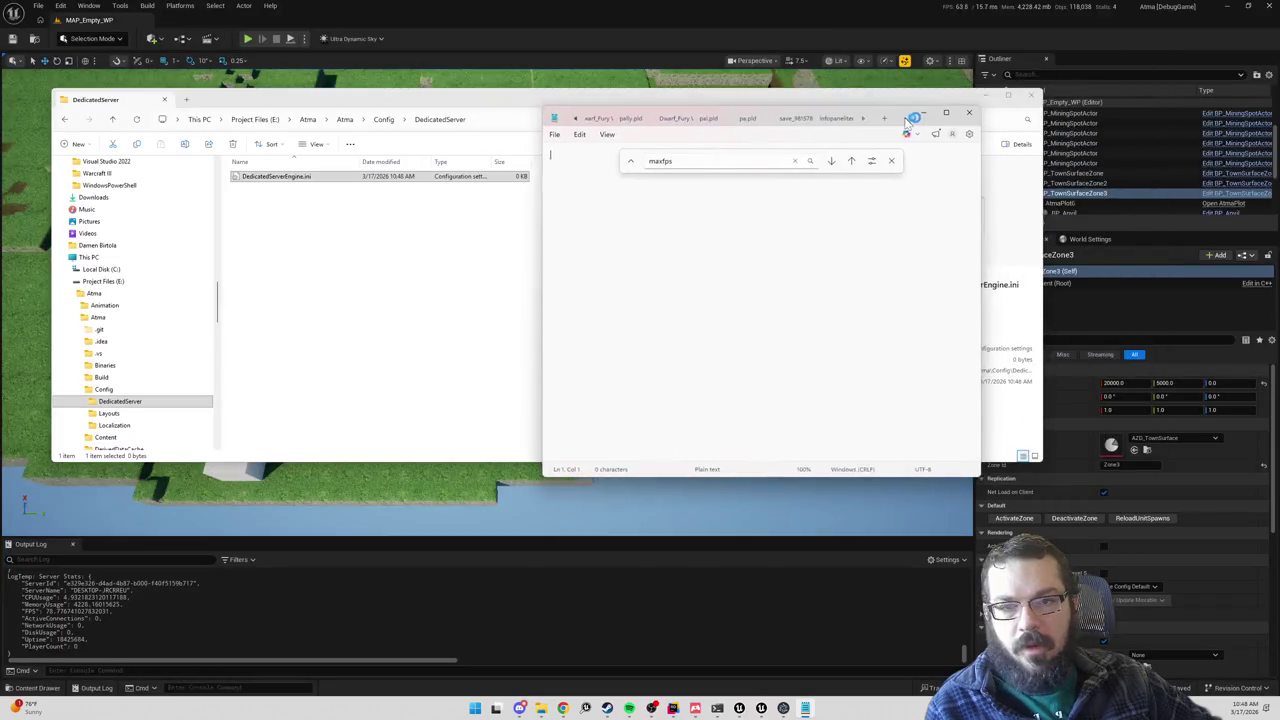
left_click(885, 160)
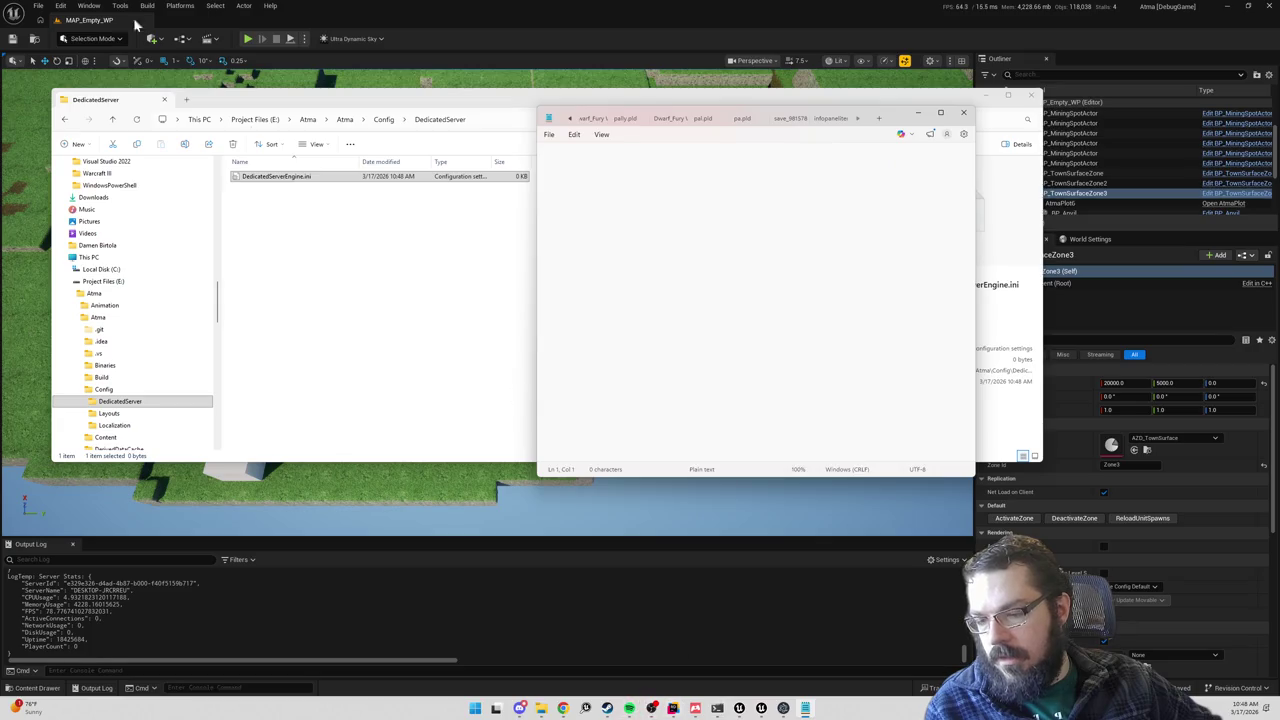
left_click(62, 6)
left_click(95, 166)
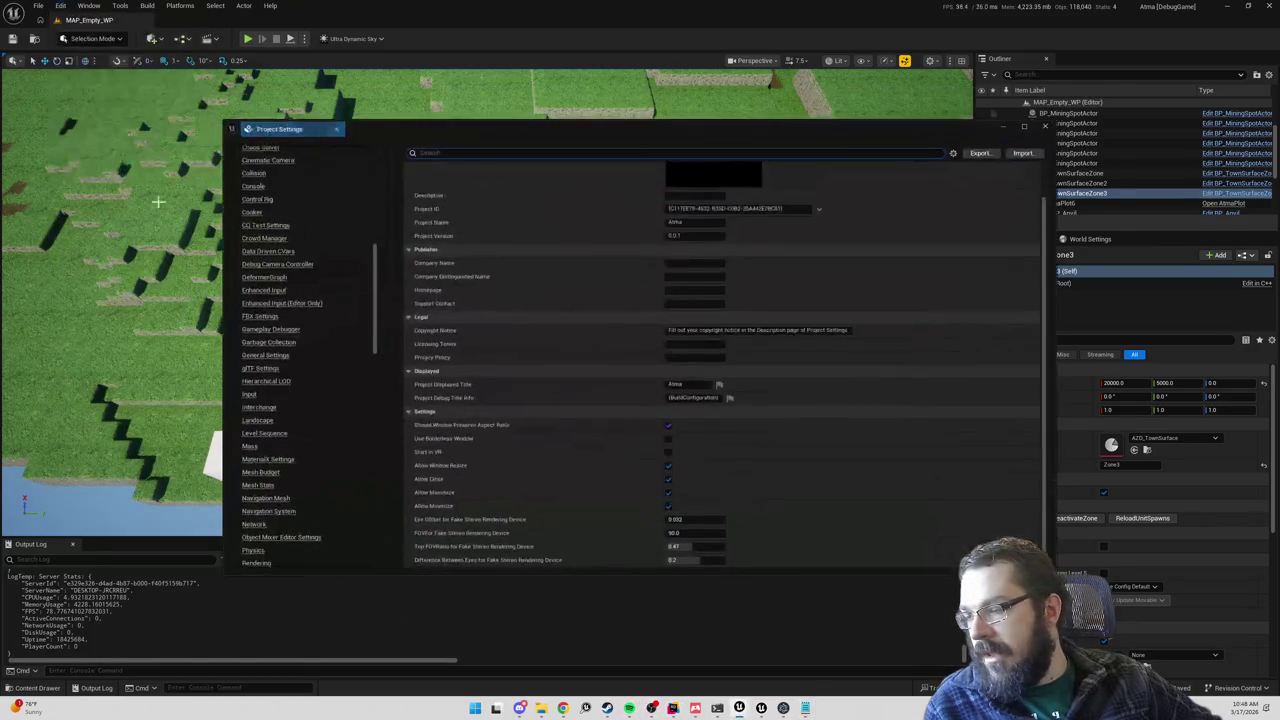
Step: Check Use Fixed Frame Rate under Engine > General Settings, keeping it at 15 fps
scroll(269, 368, "down", 1)
scroll(269, 360, "down", 10)
scroll(271, 355, "up", 5)
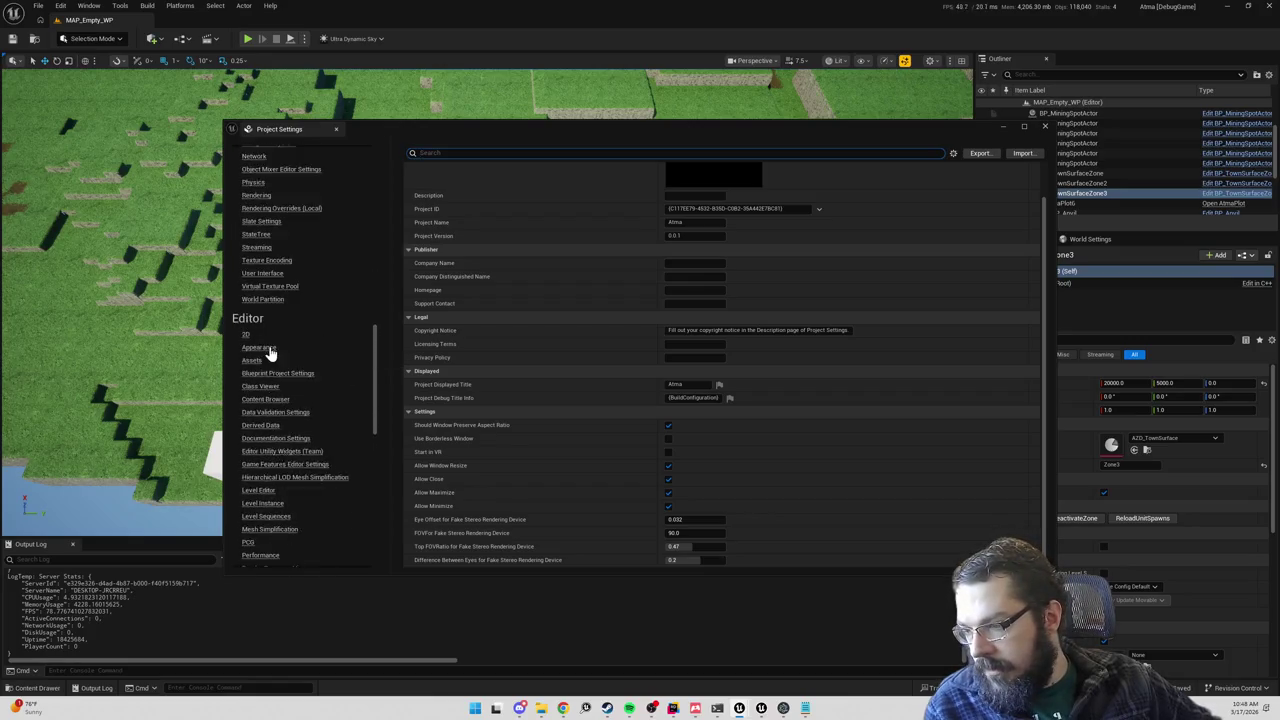
scroll(272, 357, "up", 10)
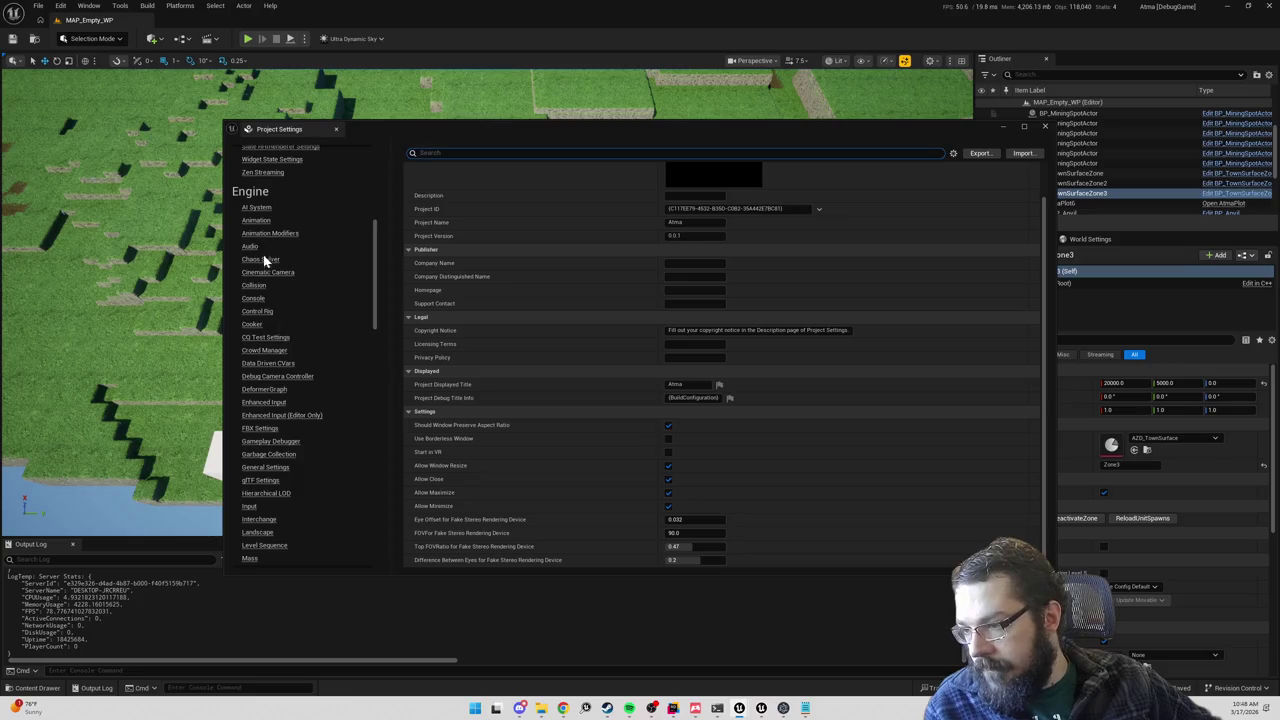
left_click(265, 467)
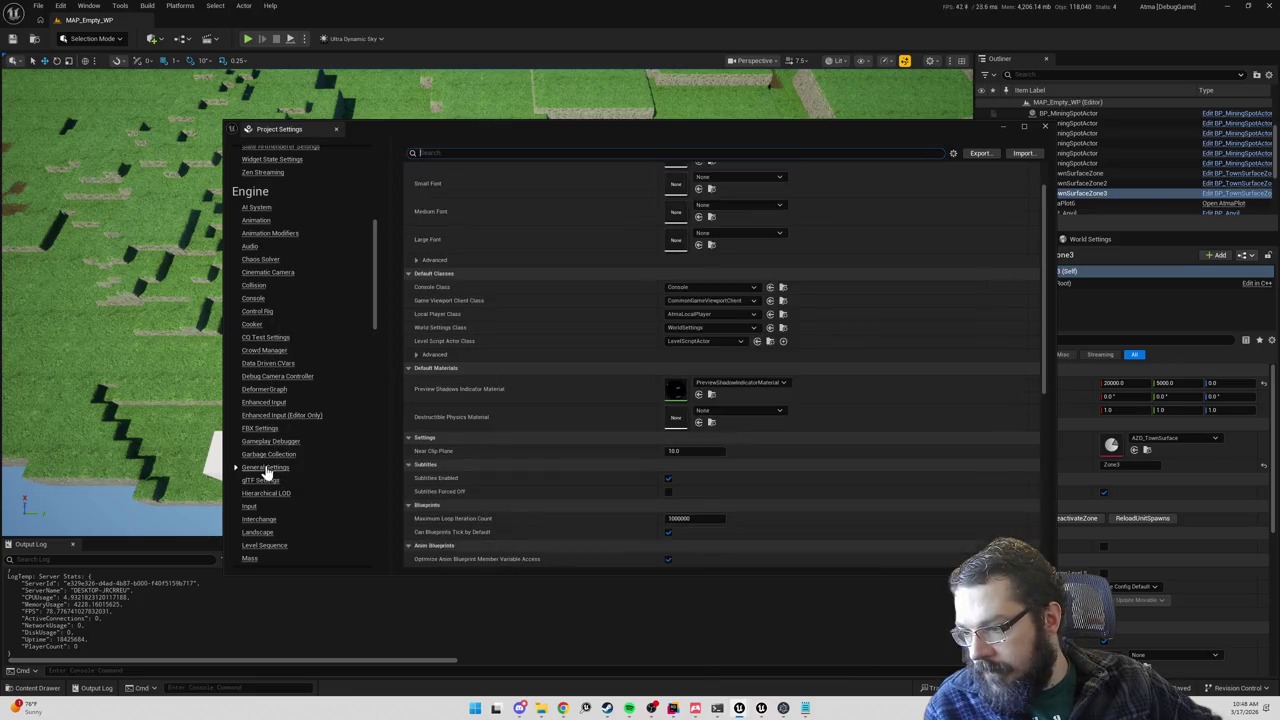
scroll(546, 462, "down", 5)
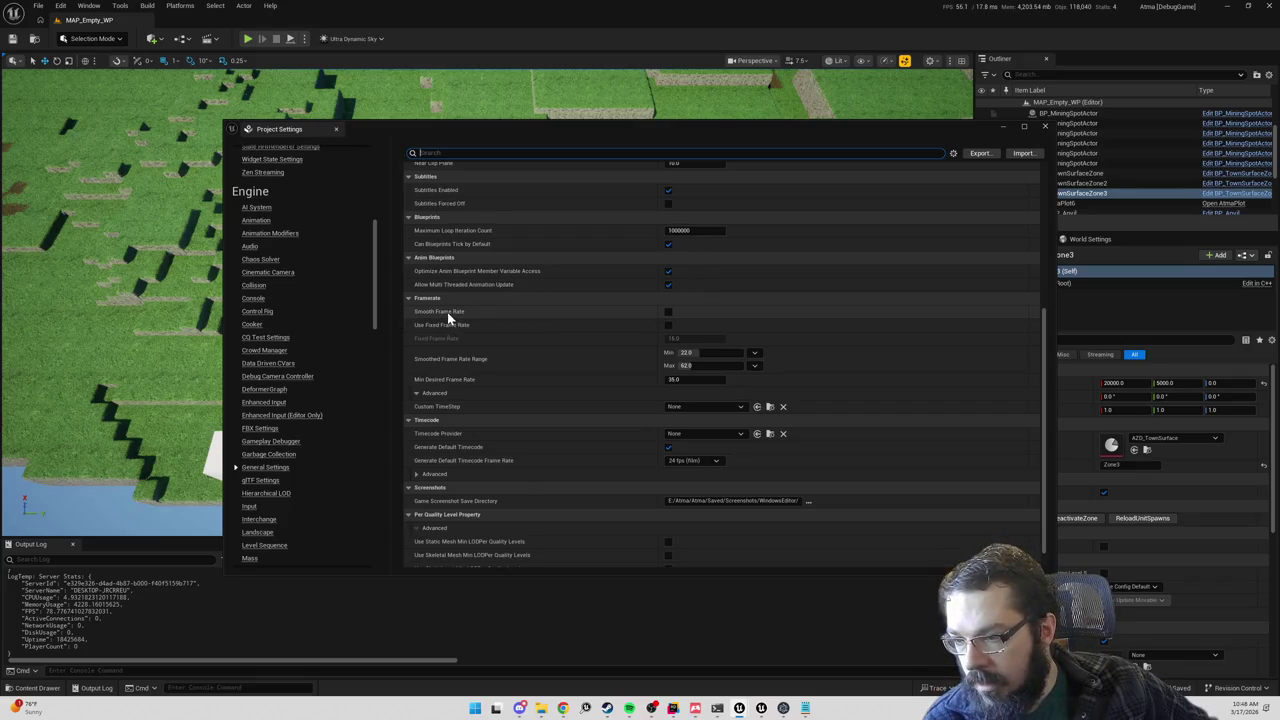
left_click(668, 325)
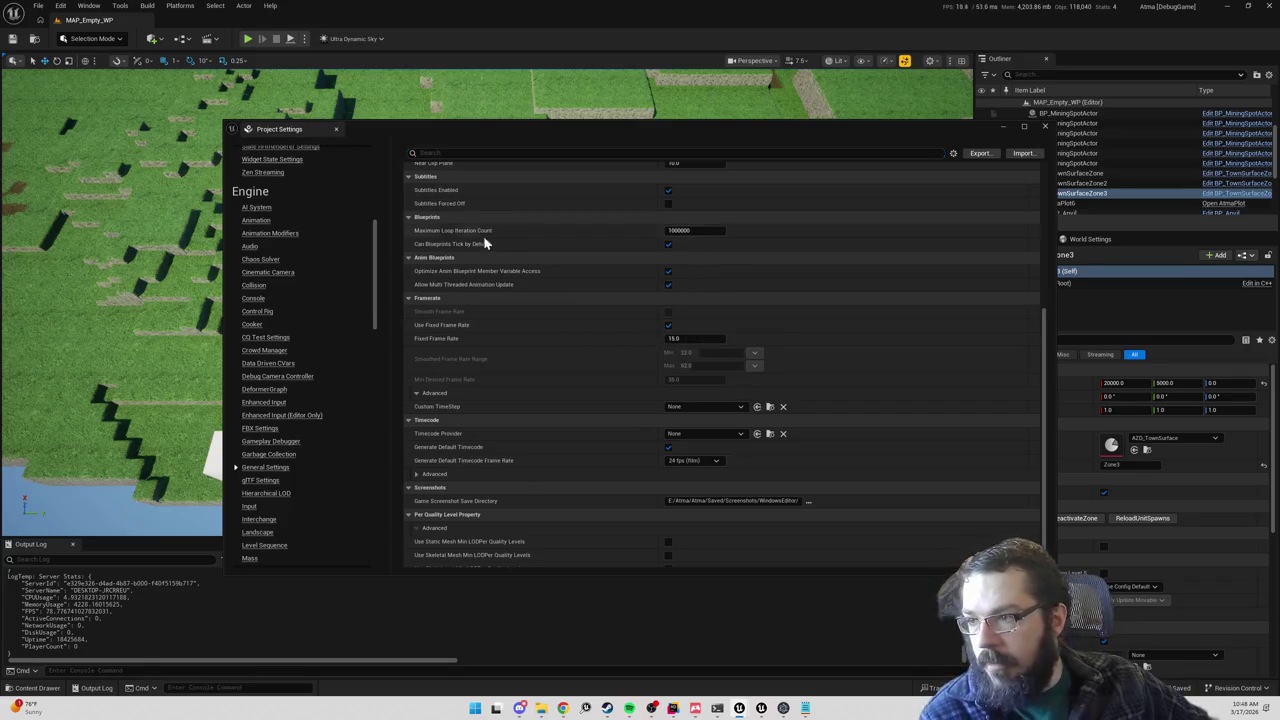
left_click(673, 708)
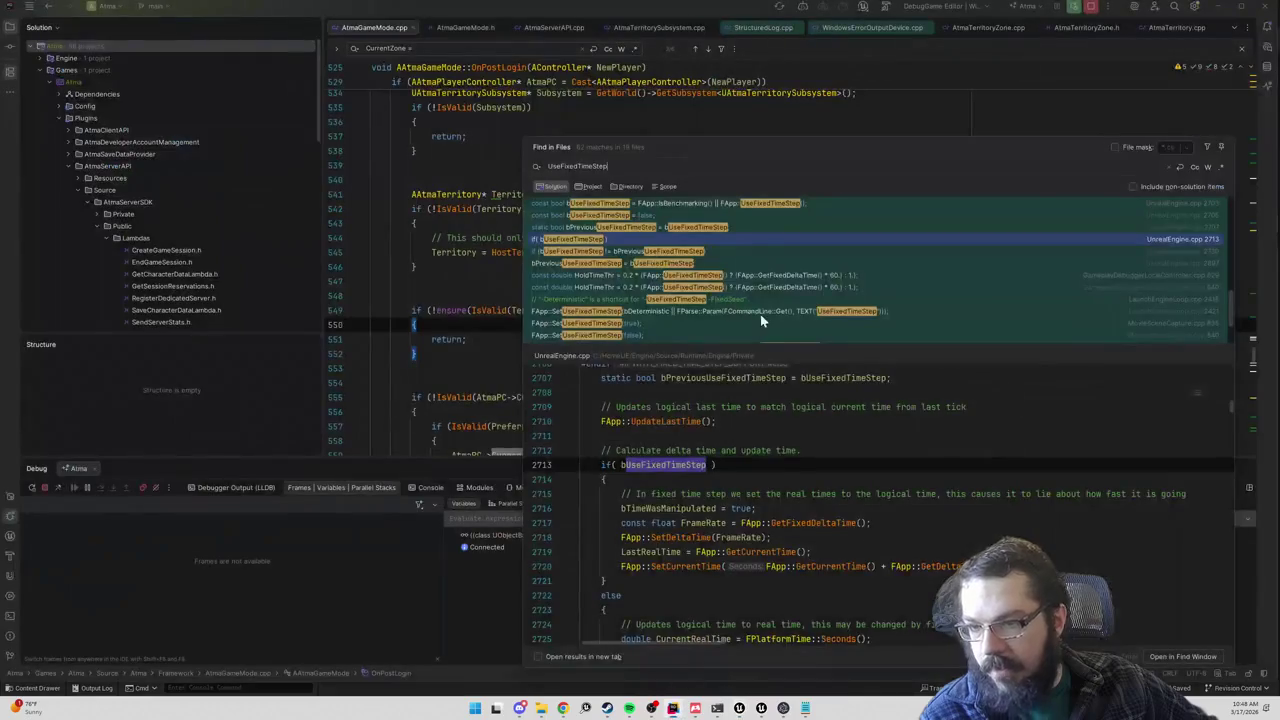
Step: Copy the [/Script/Engine.Engine] block of DefaultEngine.ini through FixedFrameRate=15.000000
key("Escape")
key("ctrl+shift+n")
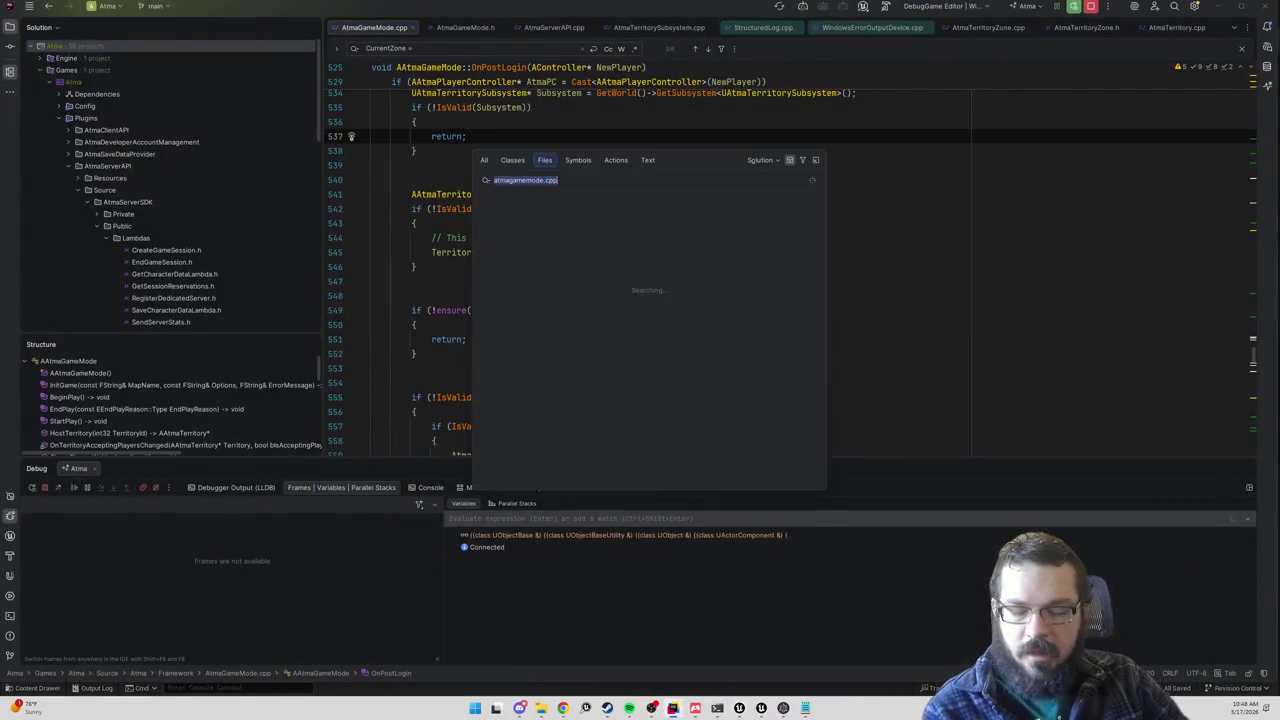
type("defaultengine.ini")
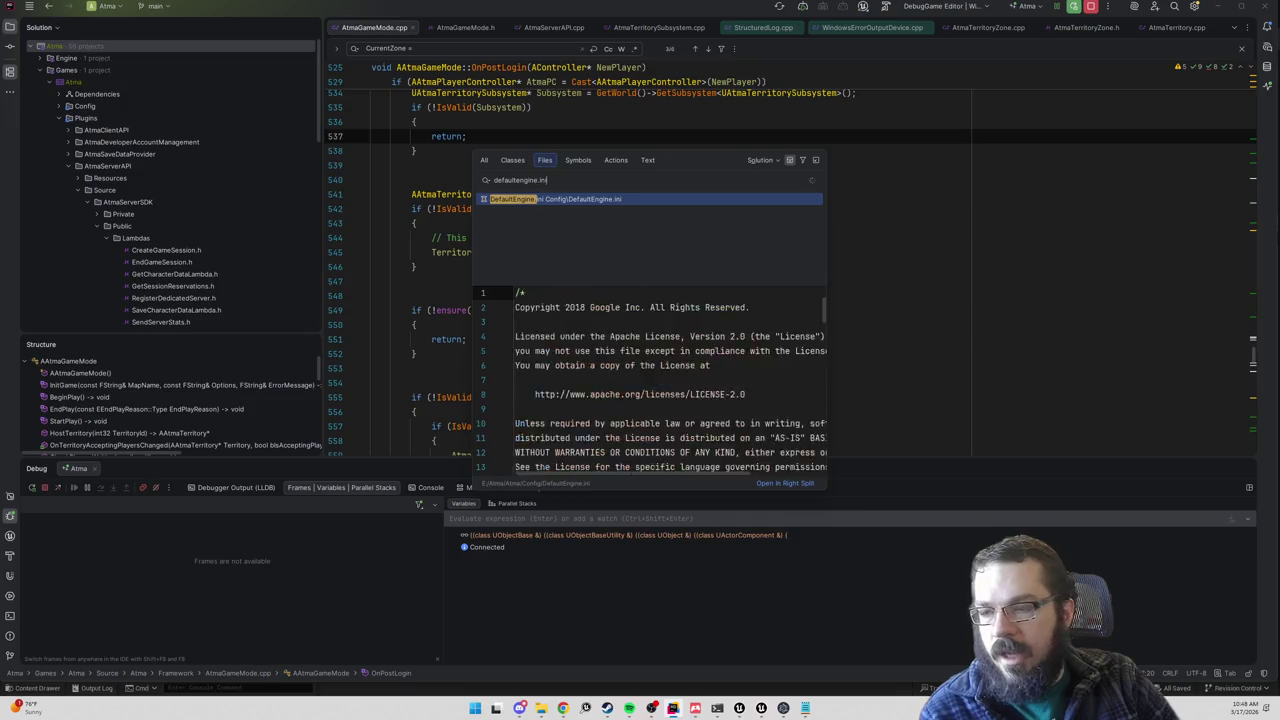
key("Return")
key("ctrl+f")
type("fixedfra")
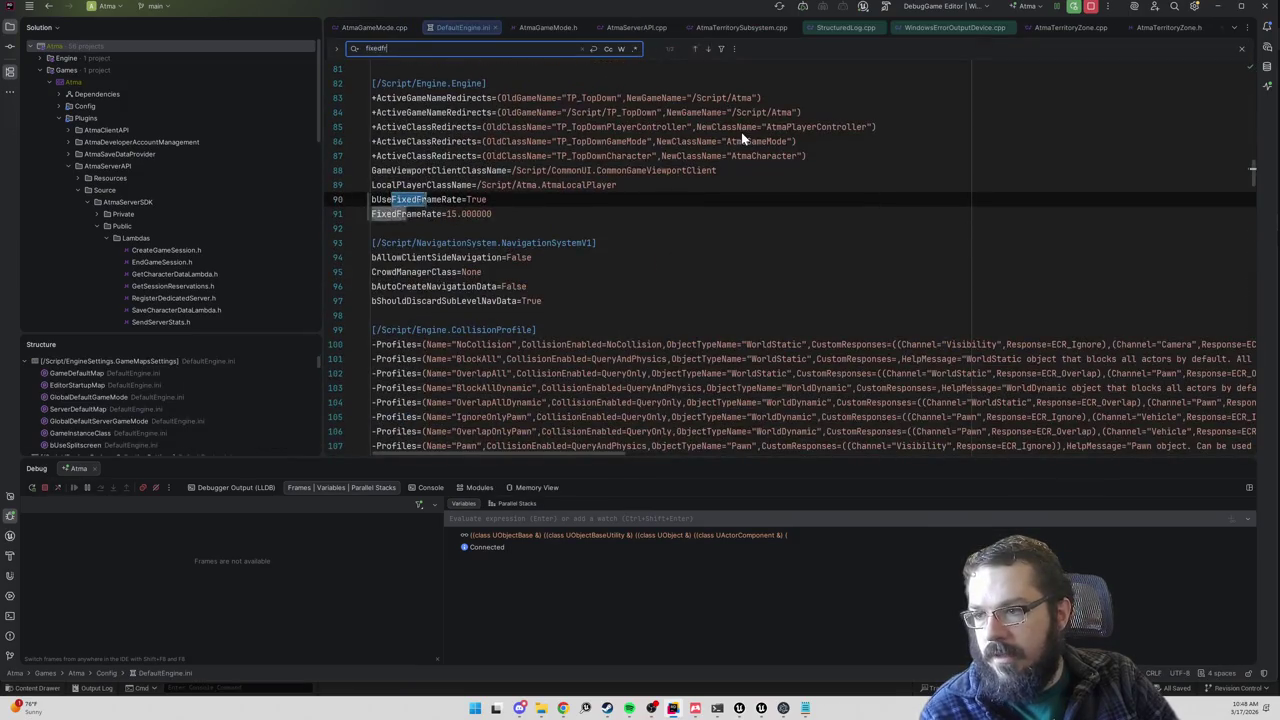
left_click_drag(492, 214, 316, 79)
key("ctrl+c")
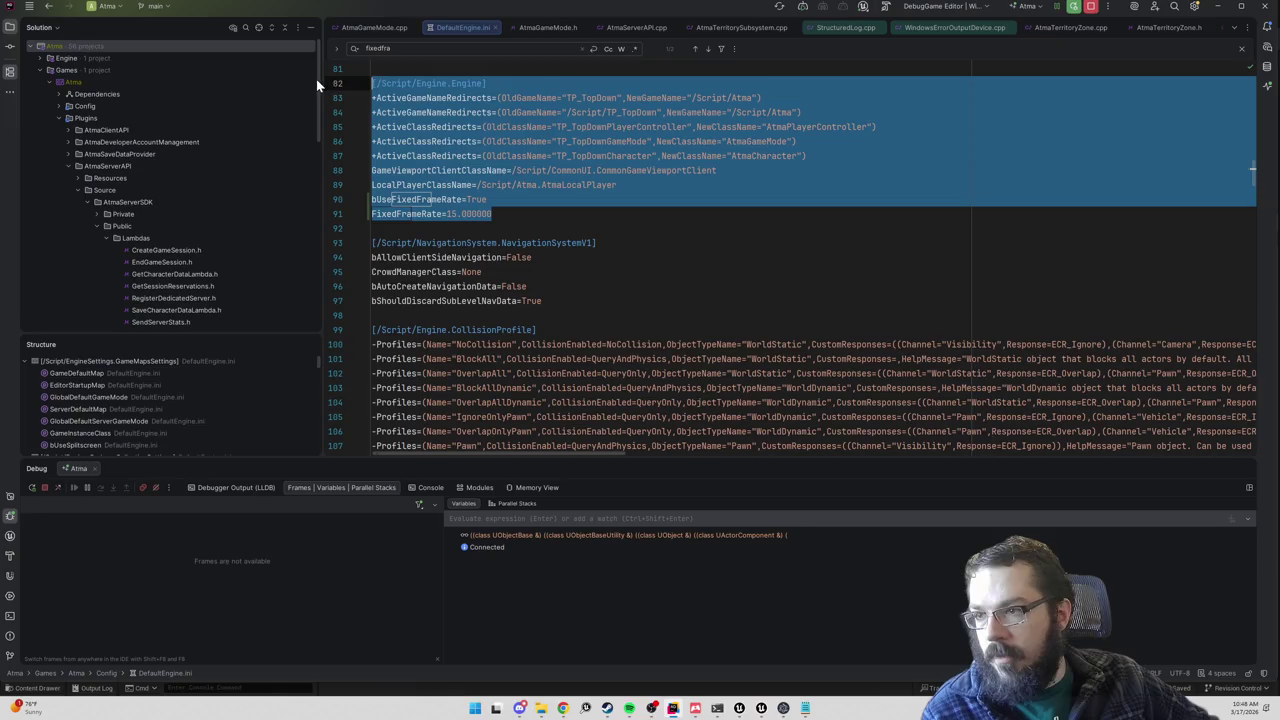
key("alt+Tab")
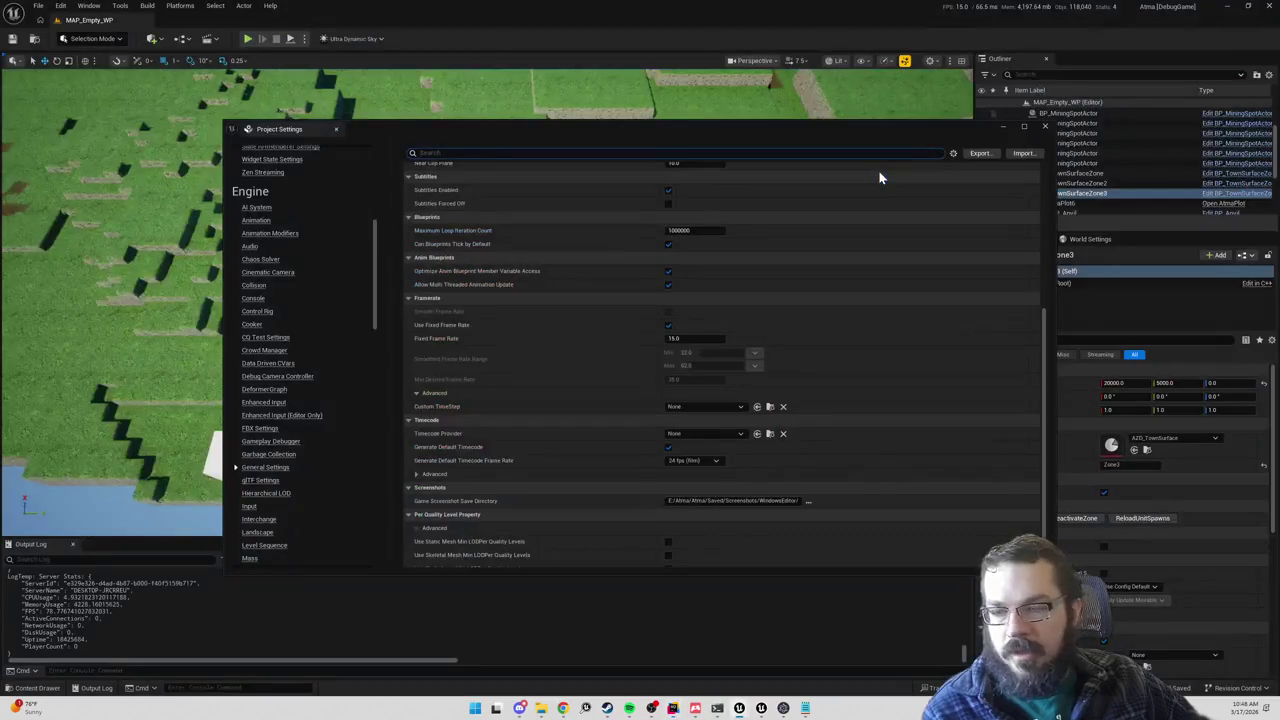
Step: Paste the Engine section into DedicatedServerEngine.ini, remove the redirect and class lines, and set FixedFrameRate to 10
key("alt+Tab")
key("ctrl+v")
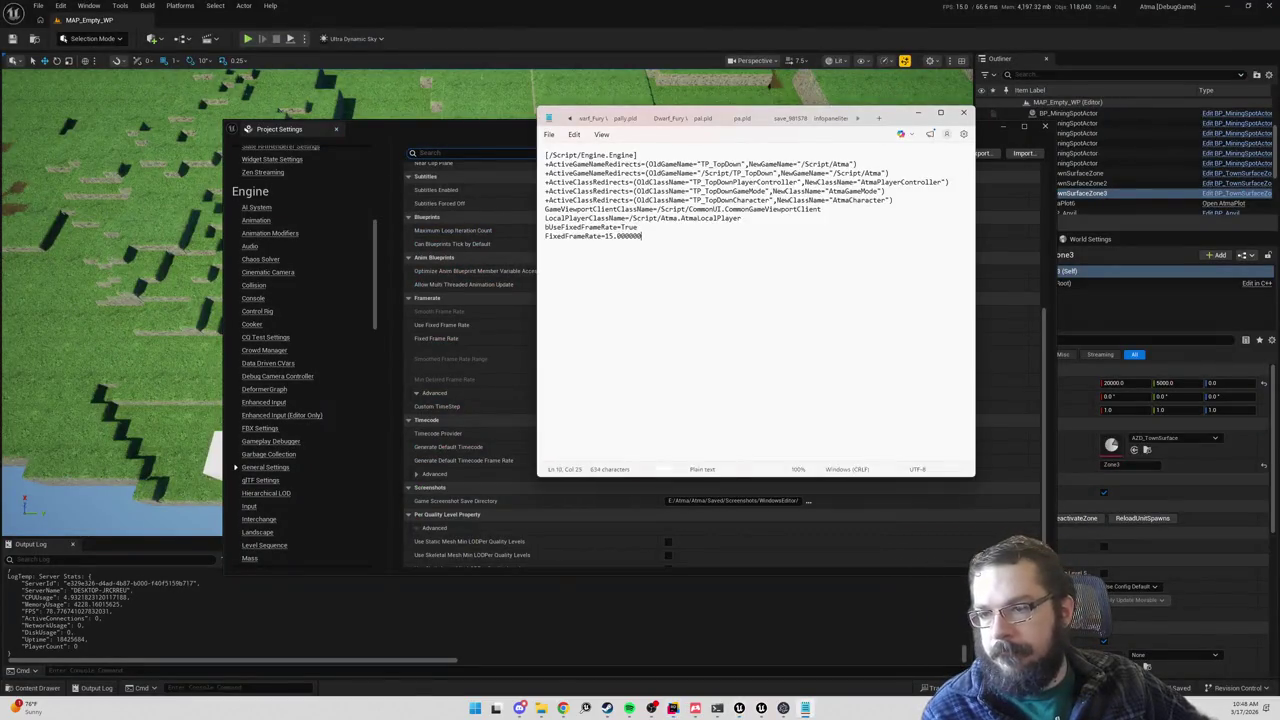
key("ctrl+Home")
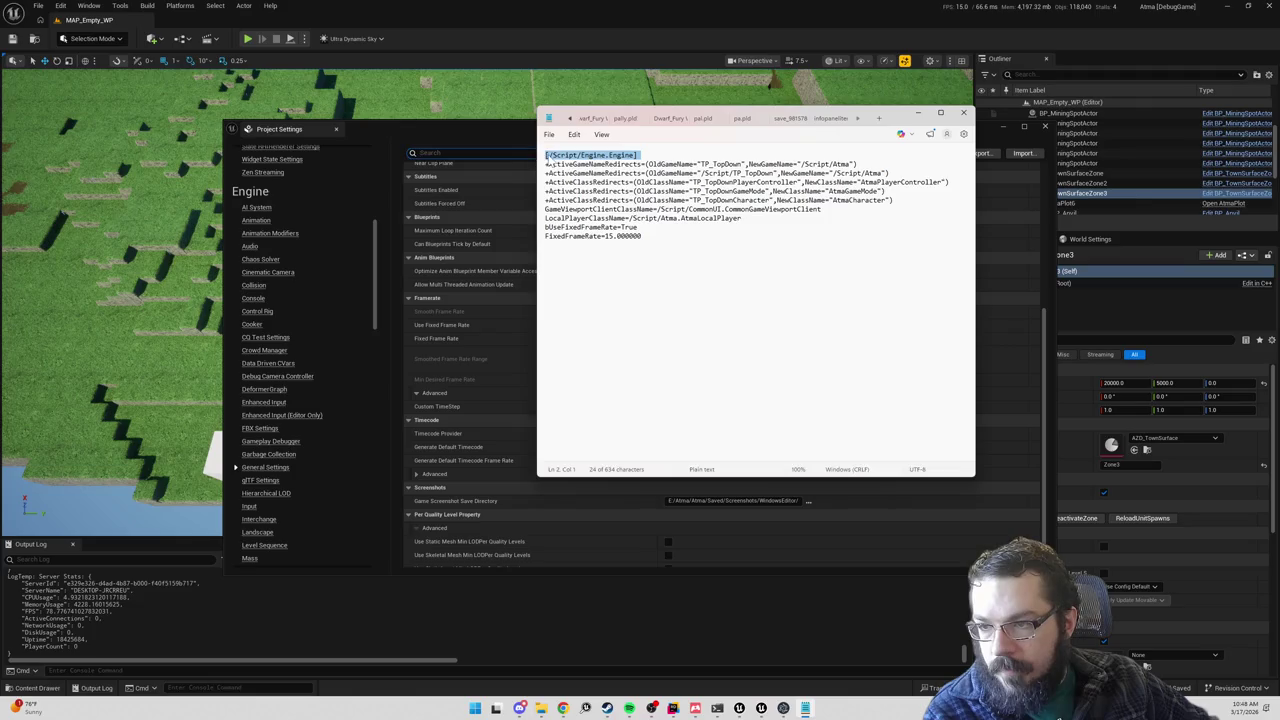
key("Return")
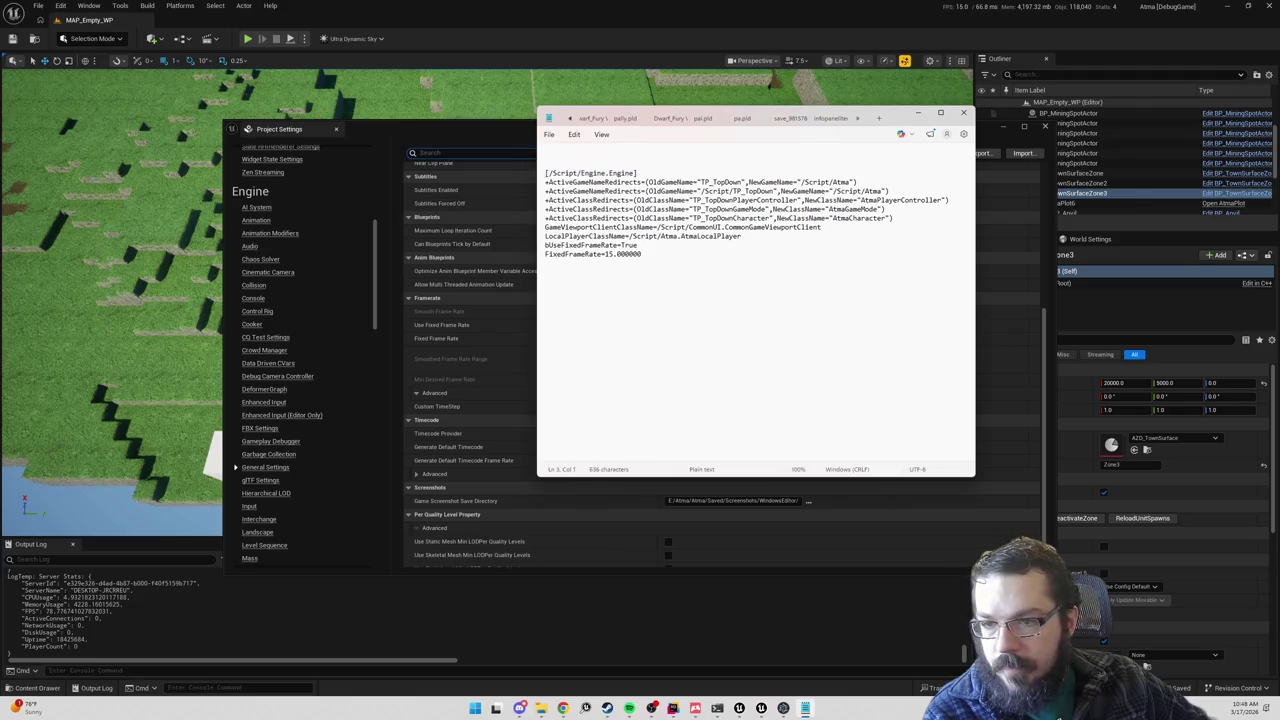
key("shift+Down")
key("shift+Down")
key("shift+Down")
key("shift+End")
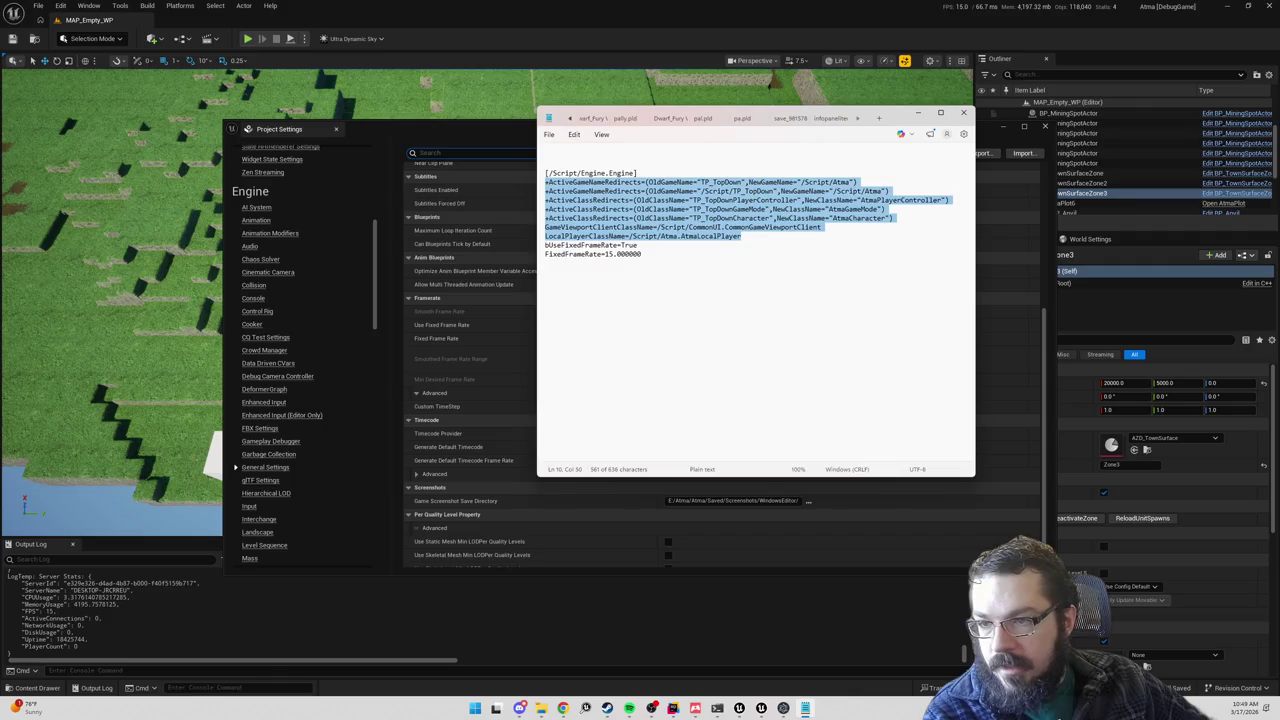
key("Delete")
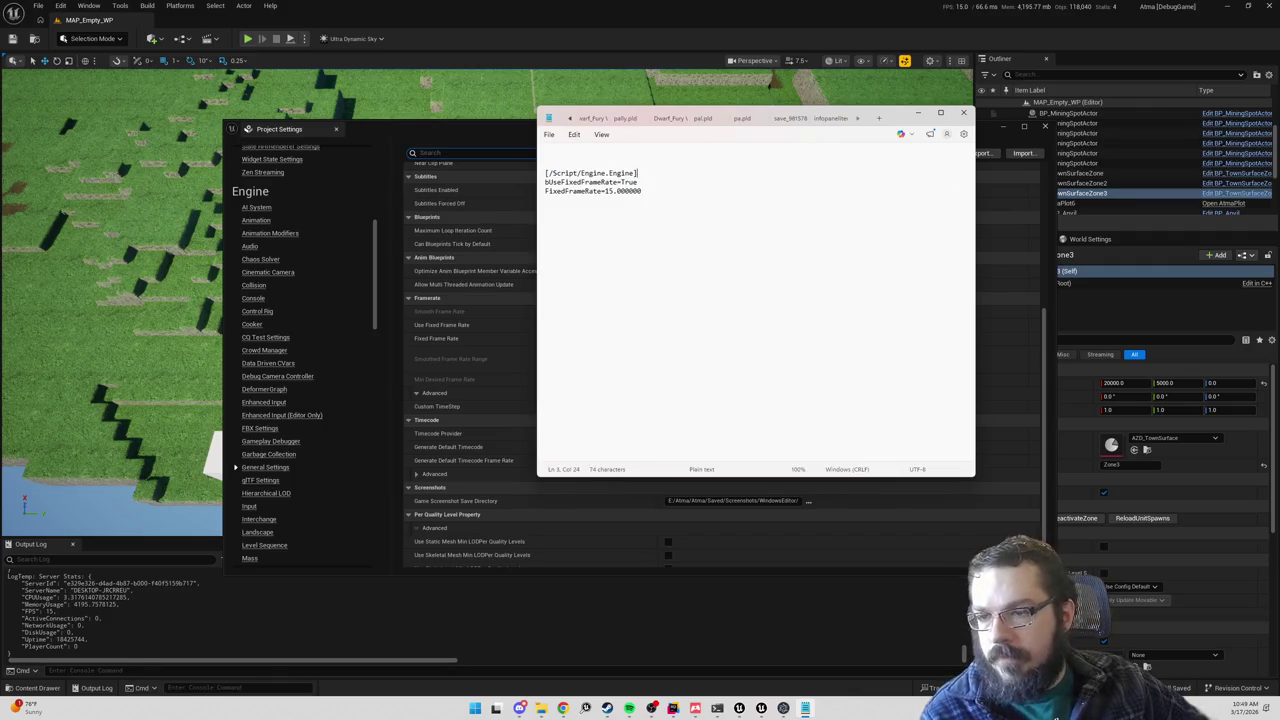
type("0")
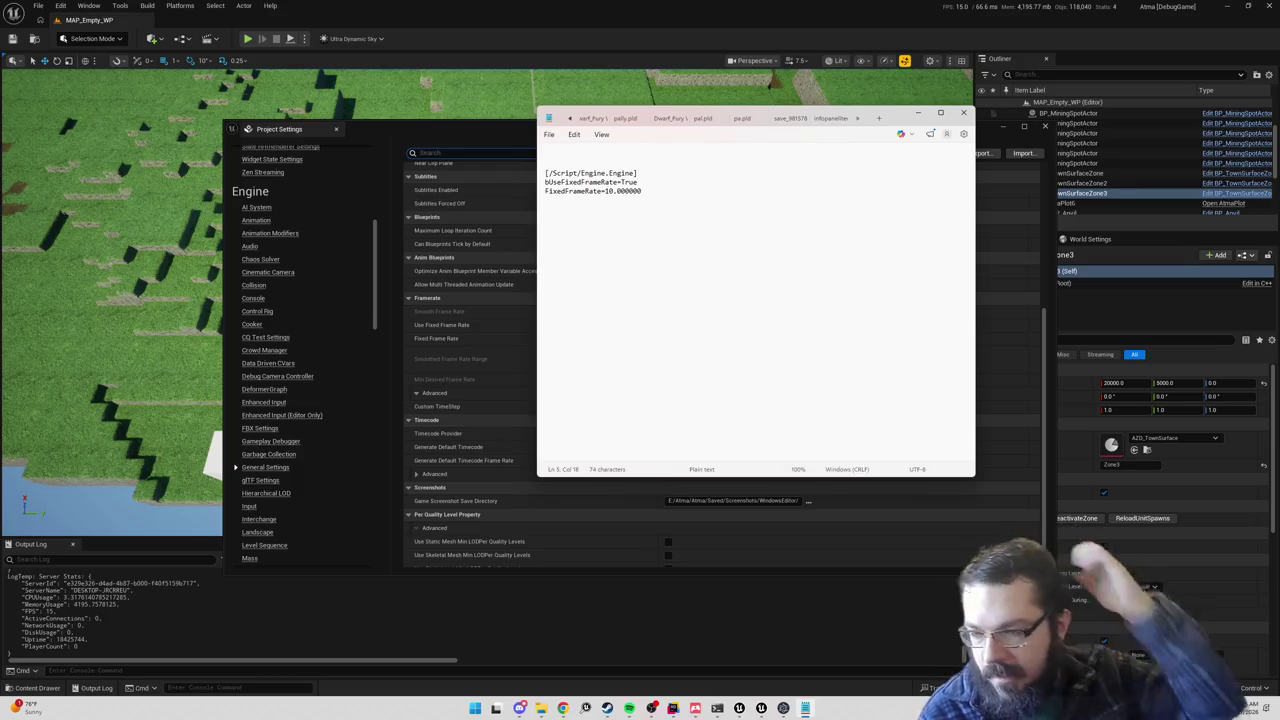
left_click(450, 131)
Step: Untick Use Fixed Frame Rate, close Project Settings, and choose Platforms > Package Project
left_click(668, 325)
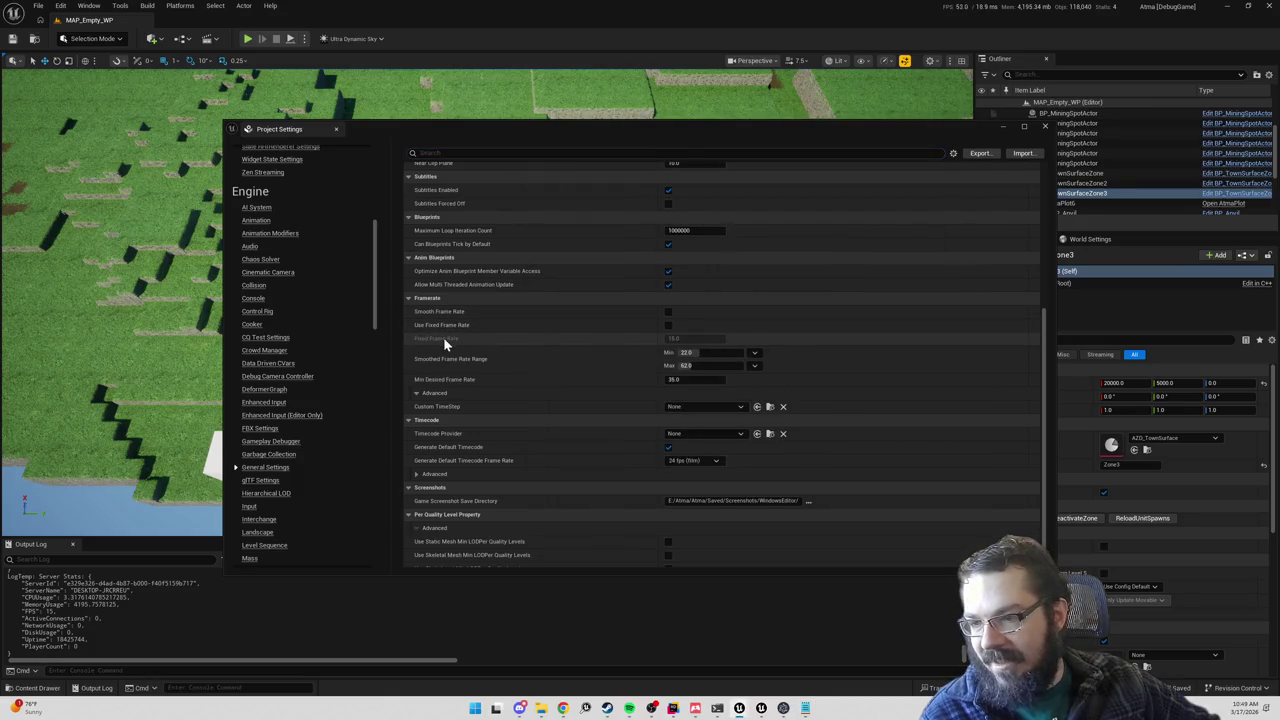
left_click(1045, 126)
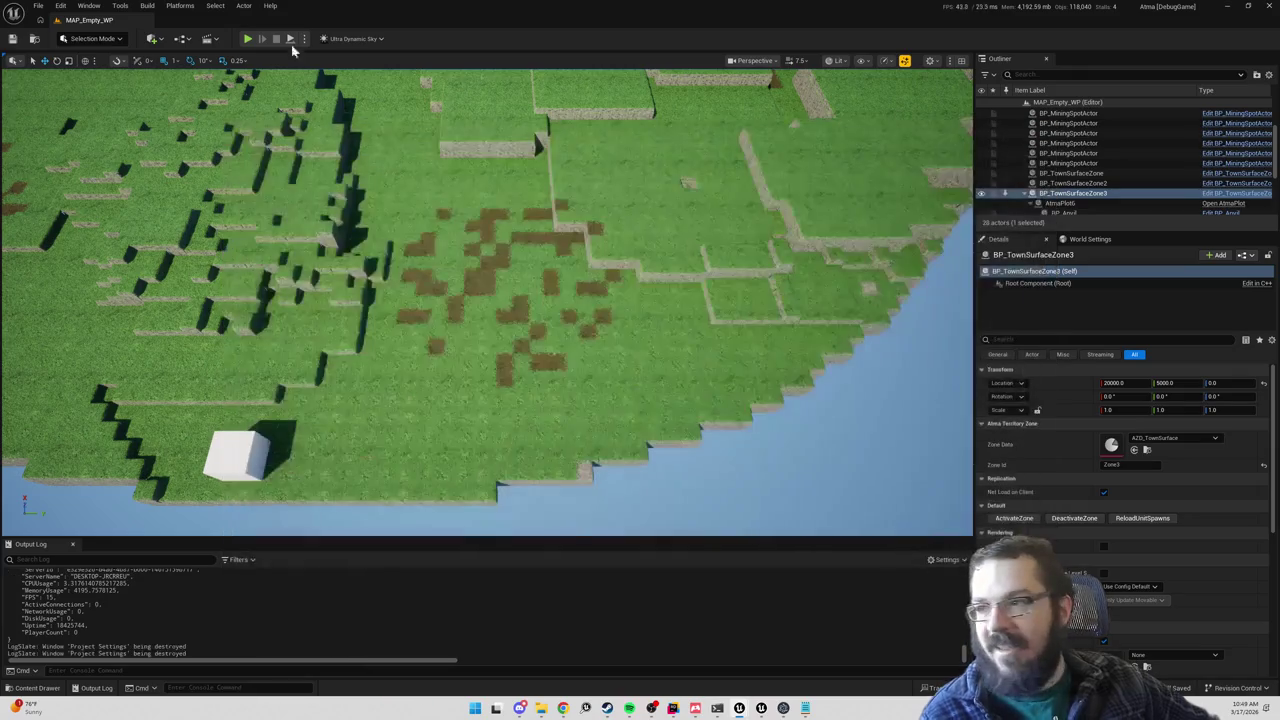
left_click(178, 6)
mouse_move(230, 33)
mouse_move(208, 100)
mouse_move(332, 151)
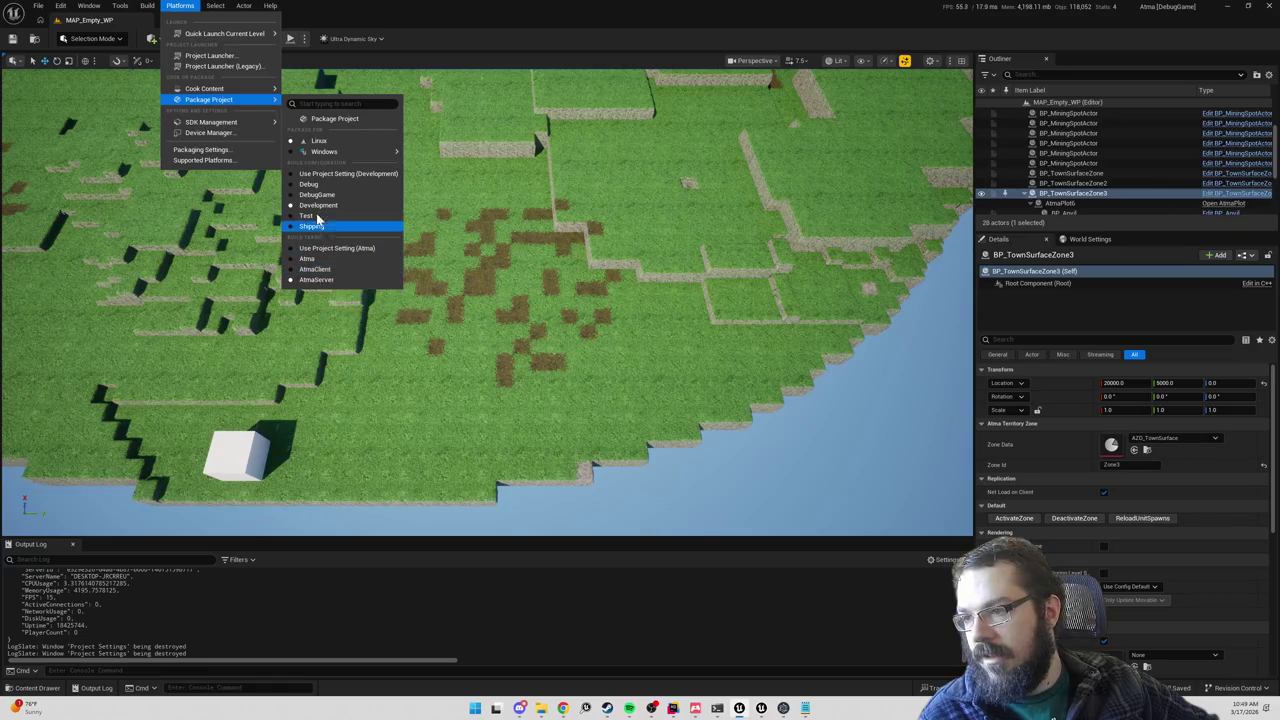
left_click(333, 119)
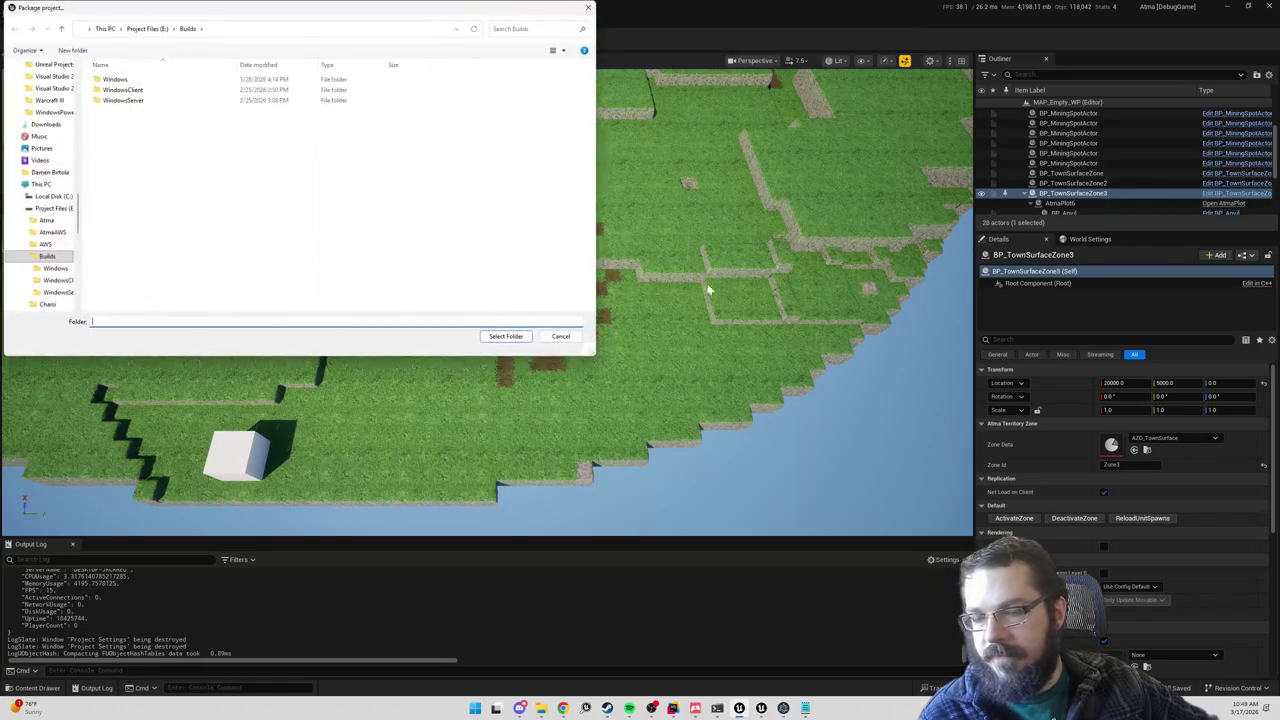
Step: Package into the WindowsServer folder, which runs a Linux build that ends canceled
left_click(122, 101)
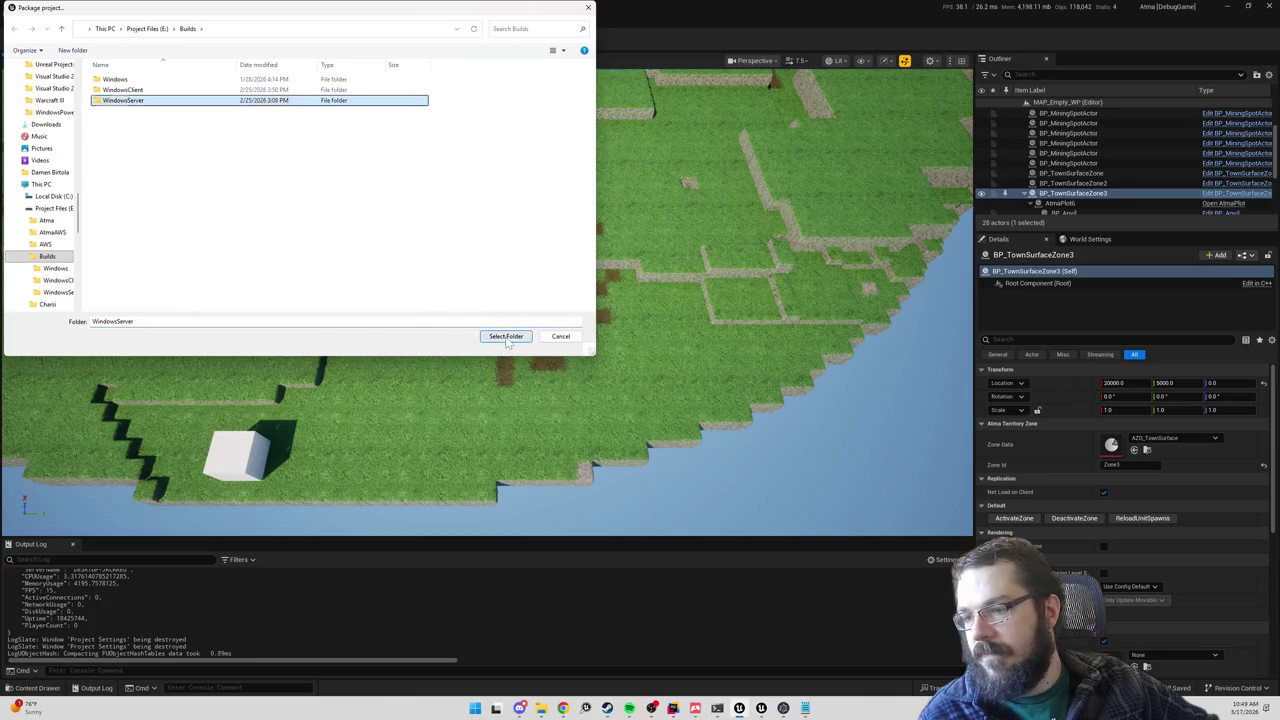
left_click(506, 336)
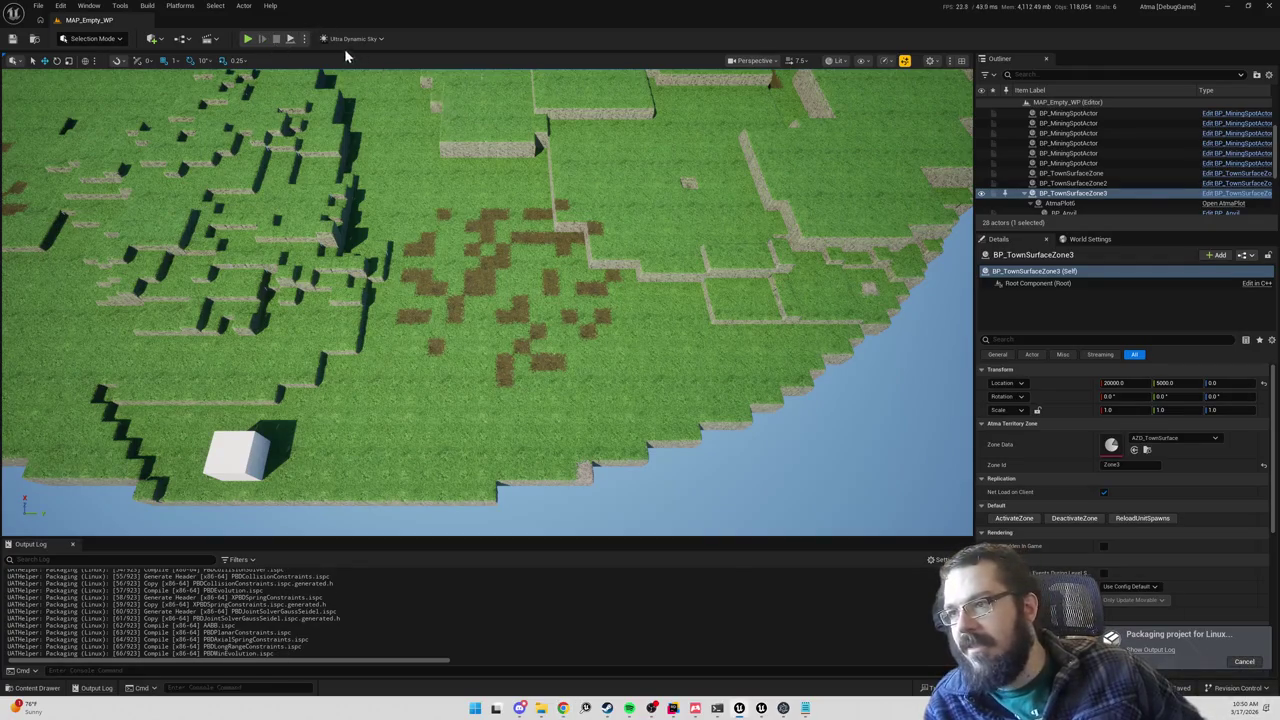
left_click(304, 40)
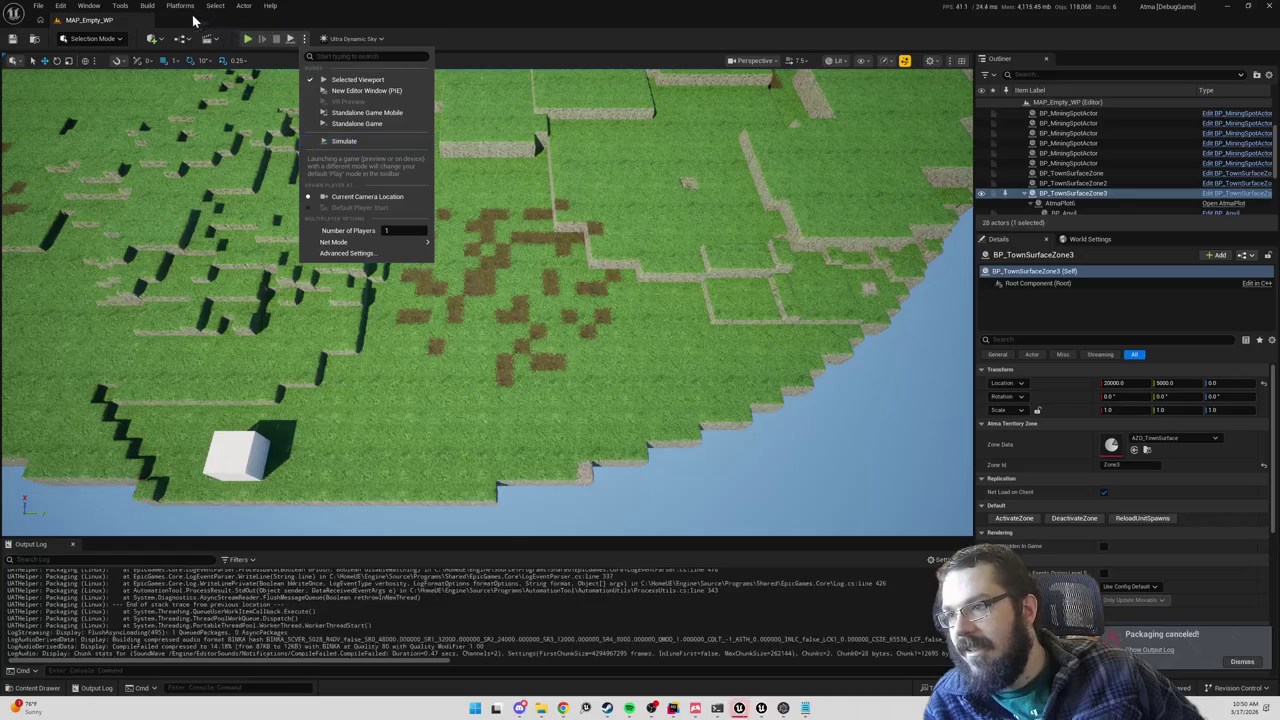
Step: Switch the packaging target platform to Windows
left_click(147, 5)
mouse_move(179, 9)
mouse_move(214, 99)
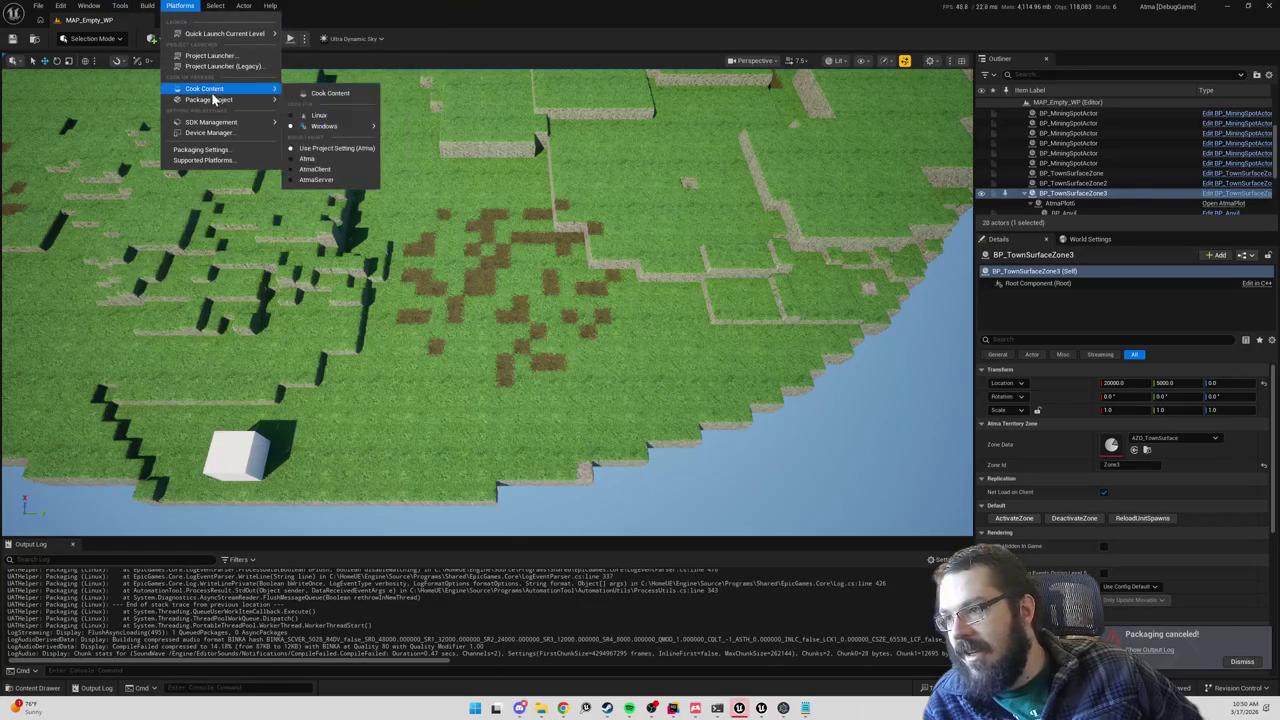
mouse_move(320, 152)
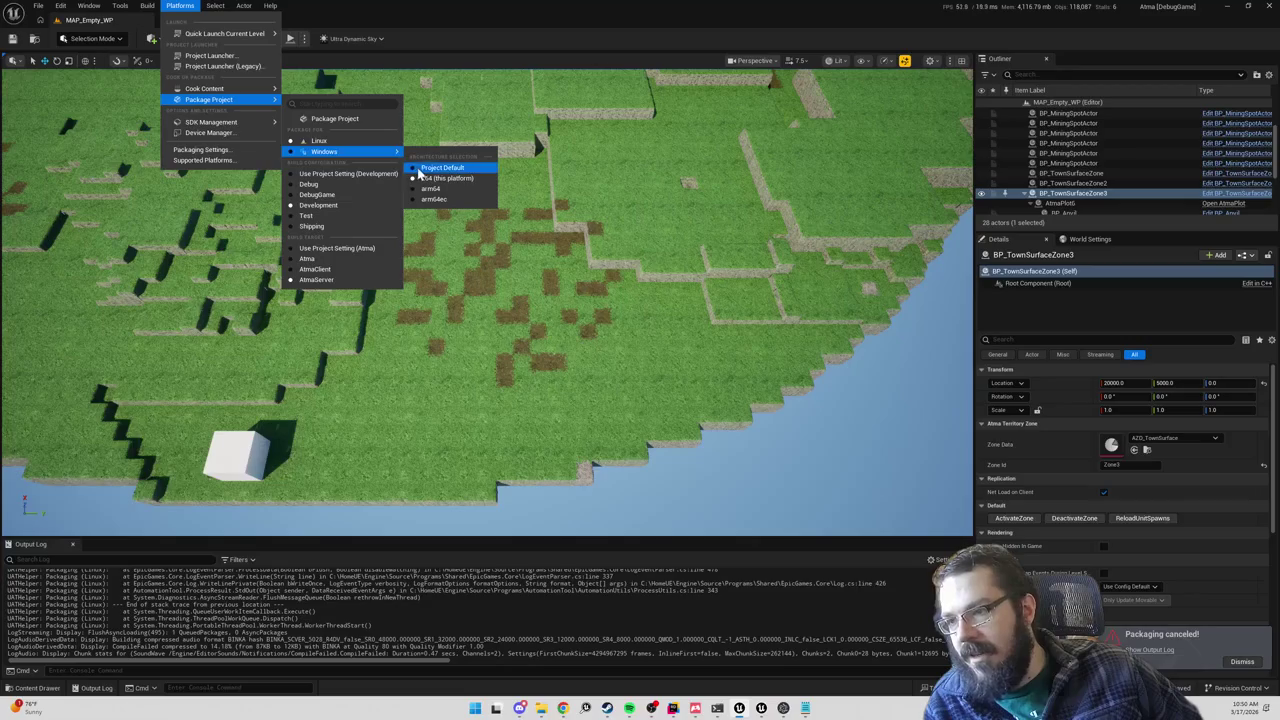
left_click(316, 149)
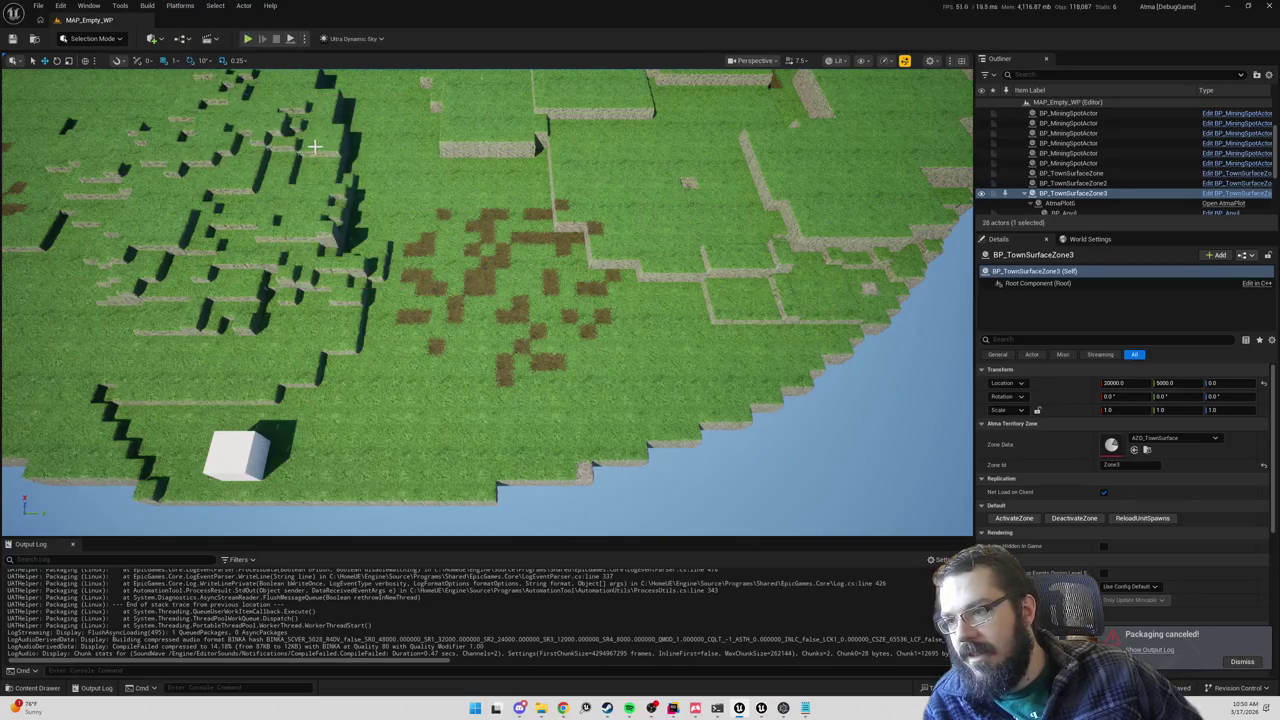
Step: Package the project for Windows into the WindowsServer builds folder
left_click(180, 5)
mouse_move(222, 100)
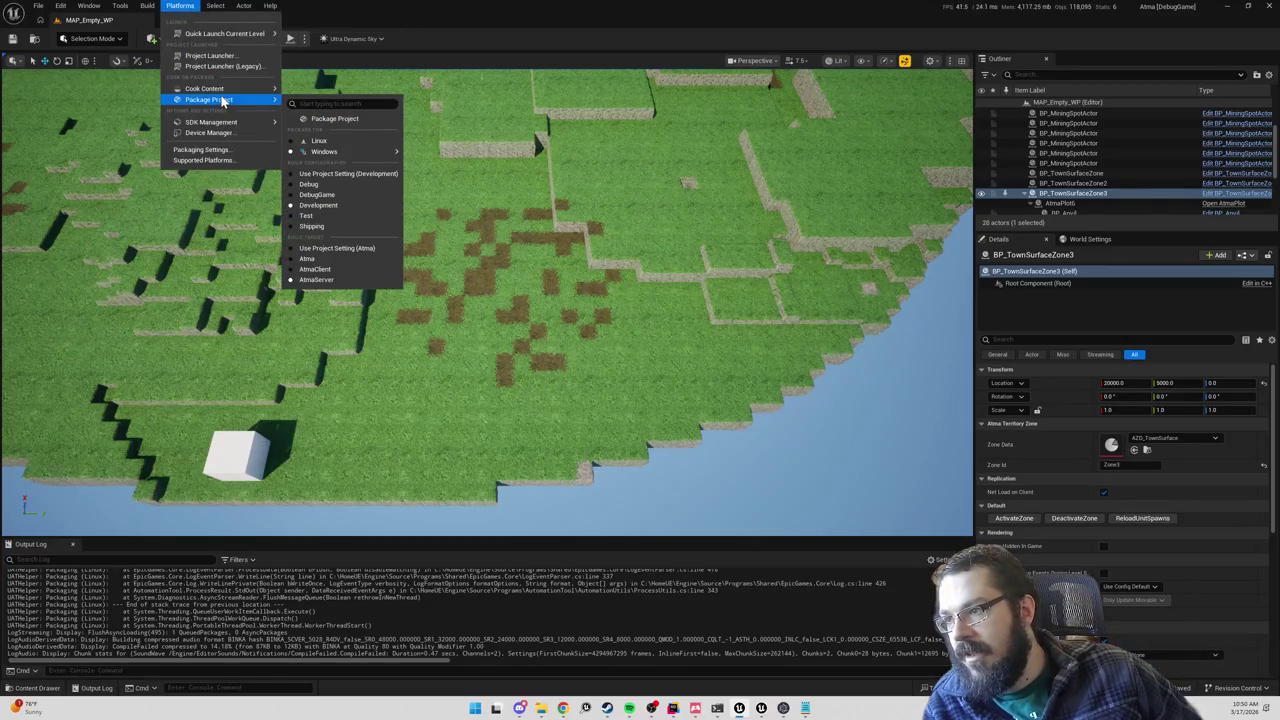
left_click(330, 120)
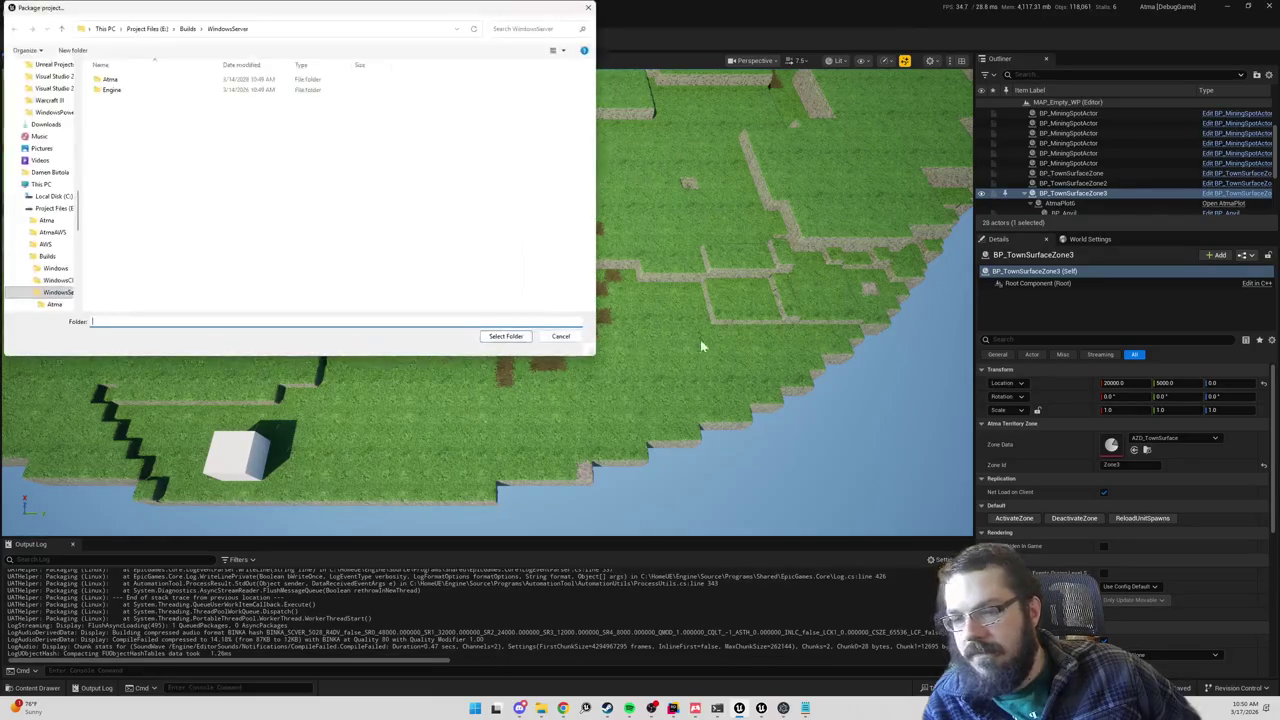
left_click(229, 29)
left_click(506, 336)
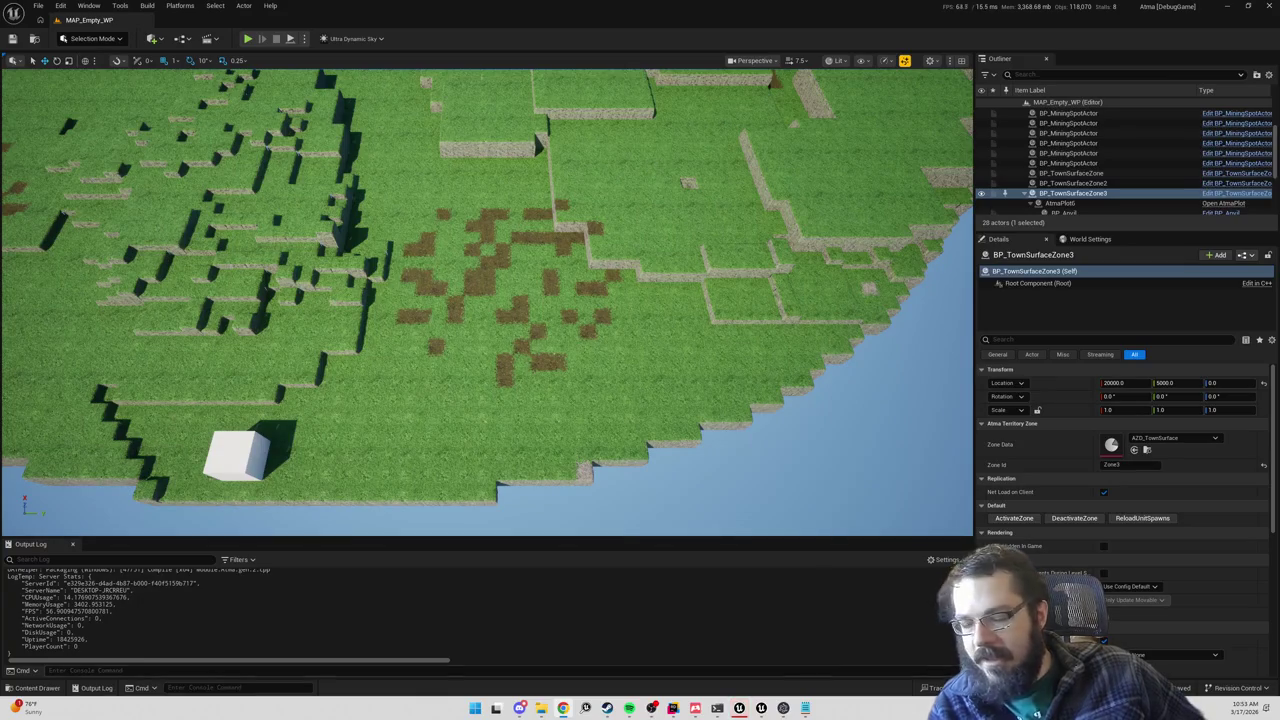
Step: Wait out the Windows packaging, briefly showing and then hiding Atma Suite
left_click(784, 708)
left_click(784, 708)
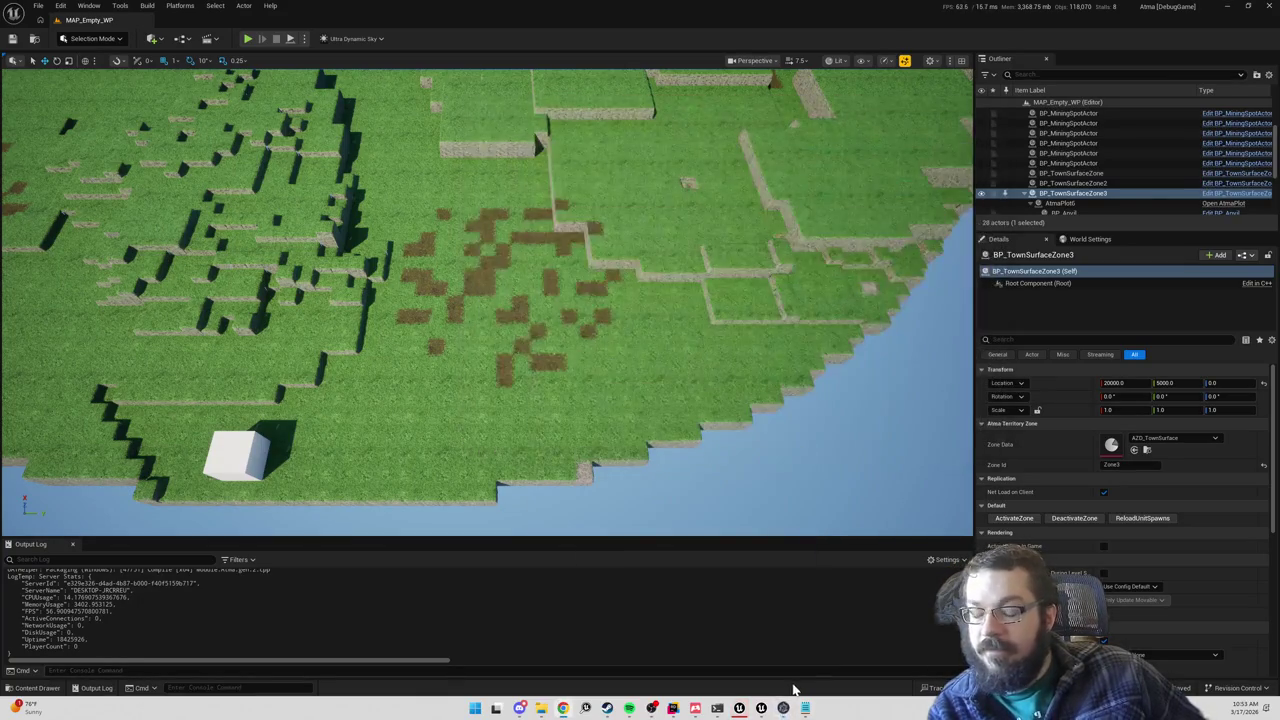
Step: Relaunch the local WindowsServer build from Atma Suite and check its stats log
mouse_move(762, 710)
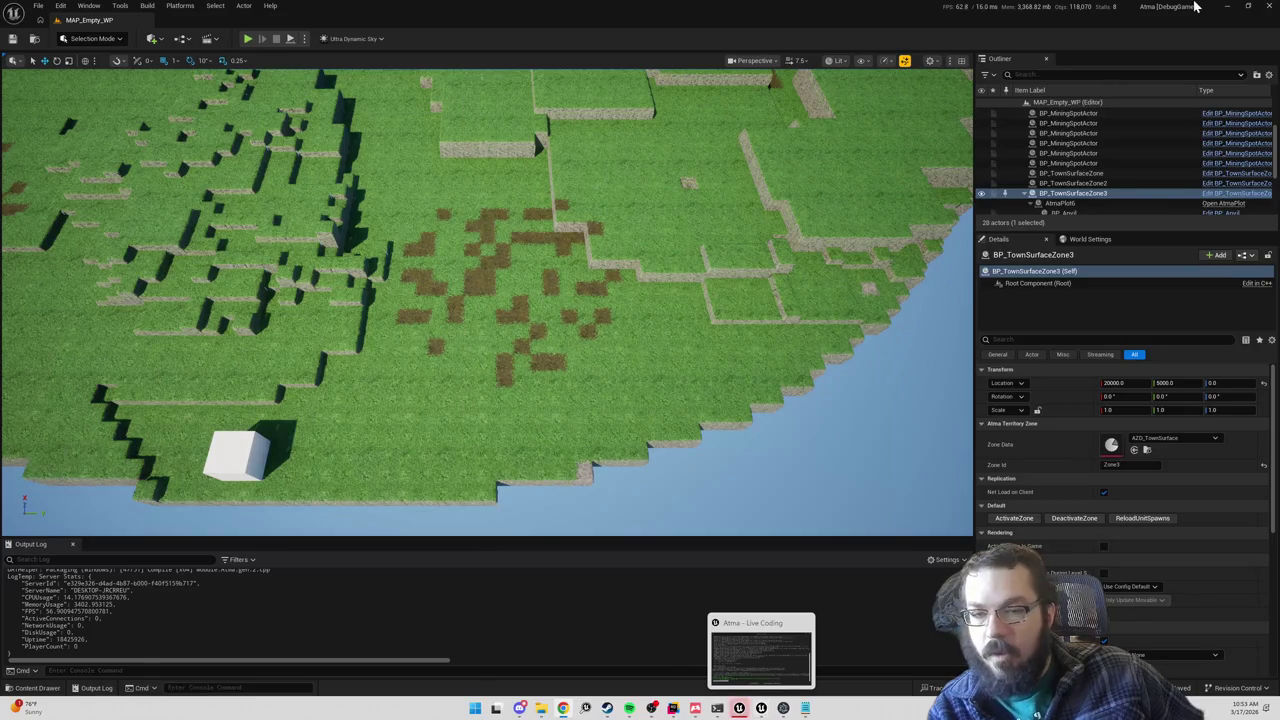
left_click(783, 708)
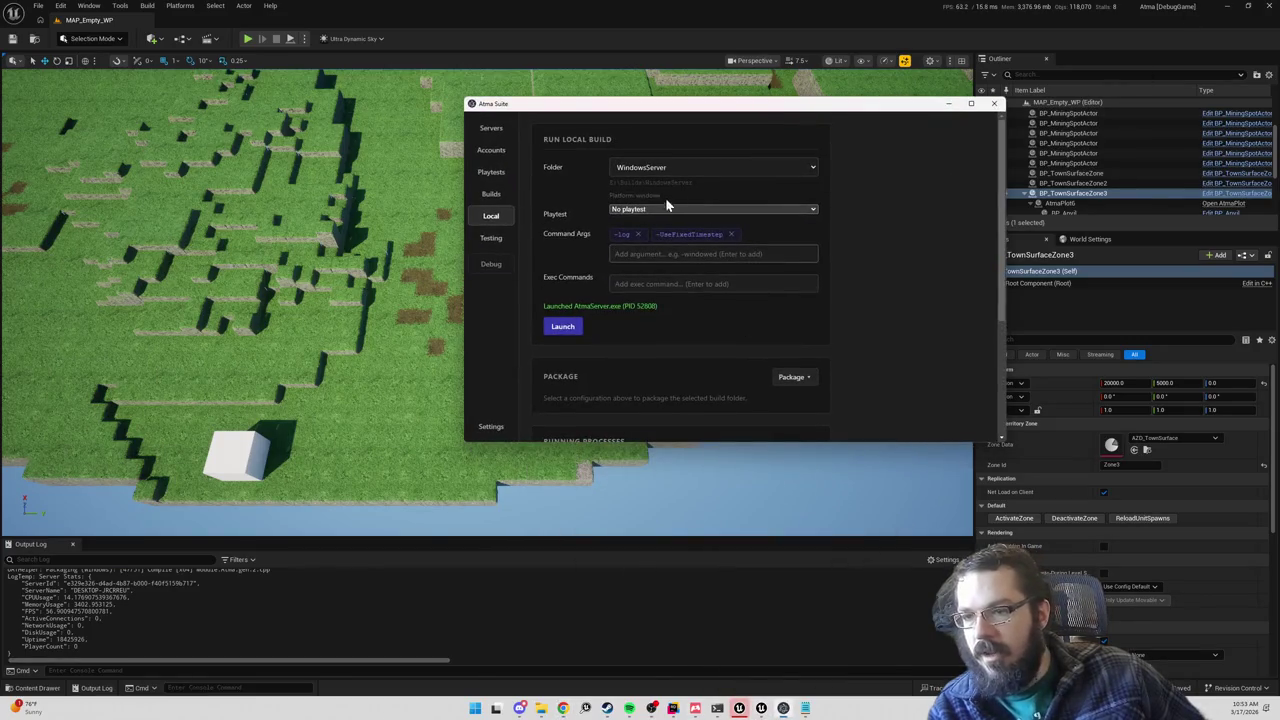
left_click(565, 330)
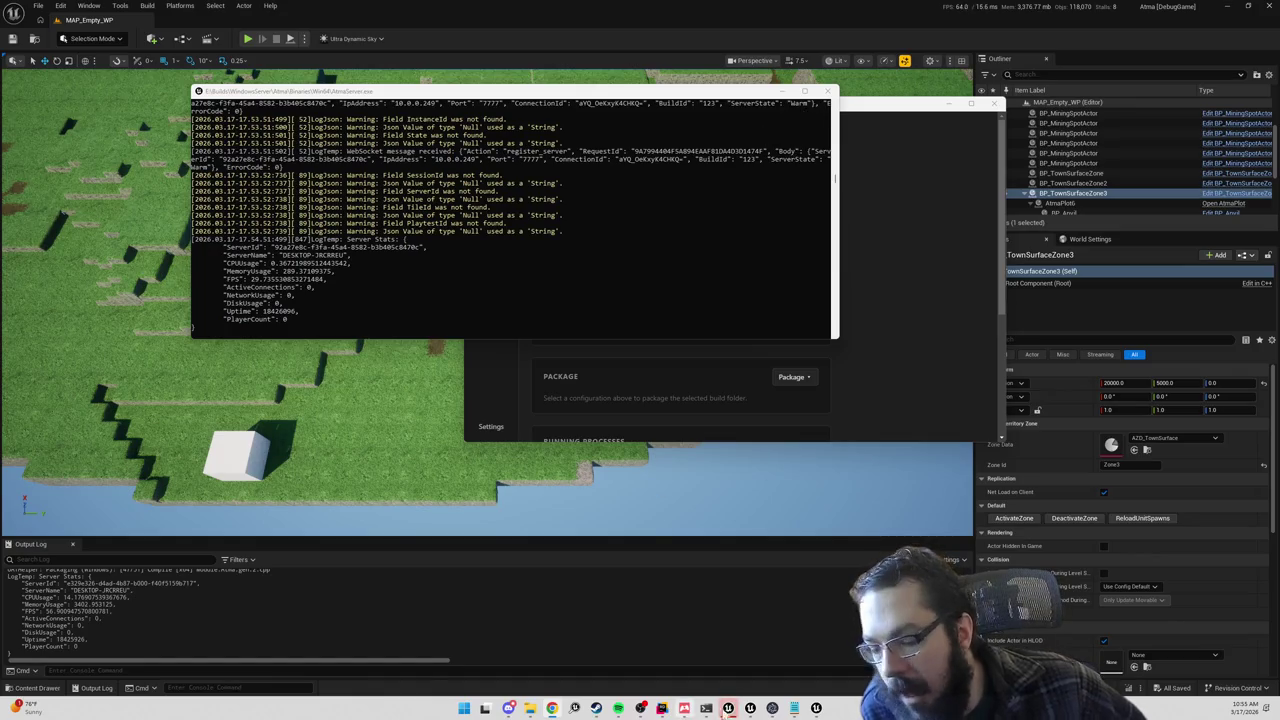
left_click(661, 708)
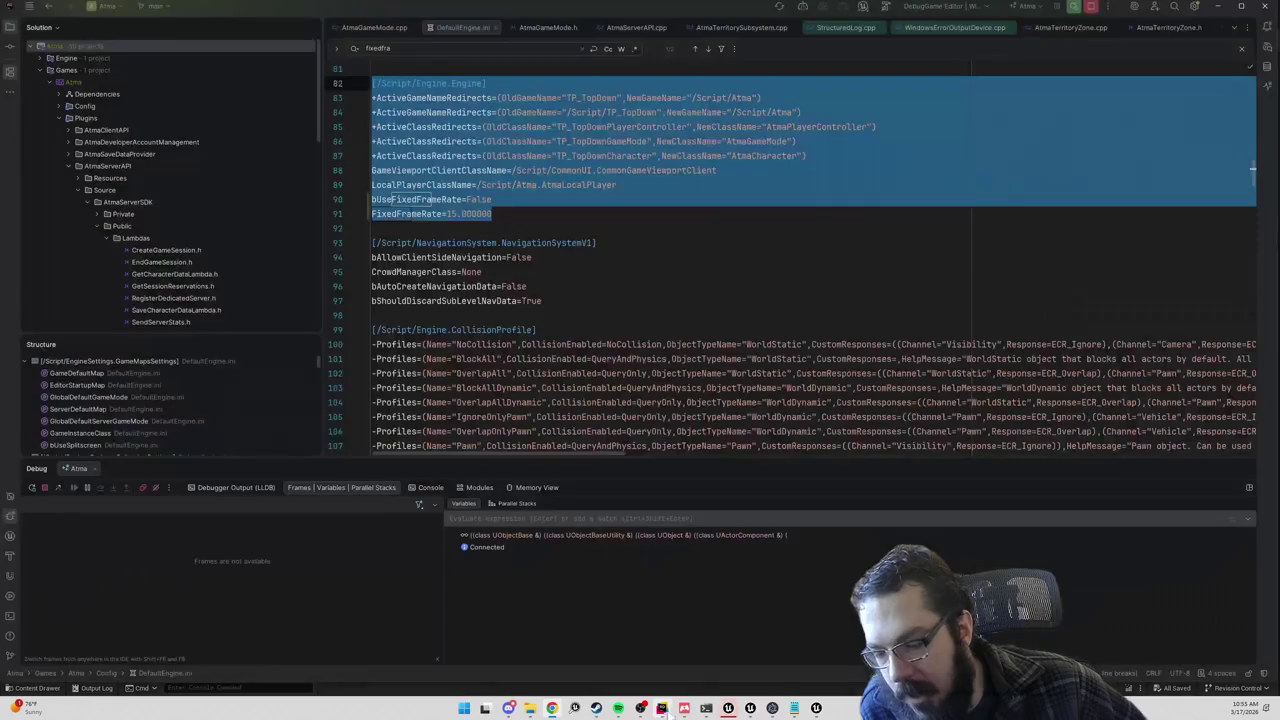
Step: Check the server console, then find ServerName and open SendServerStatsTypes.h
left_click(537, 329)
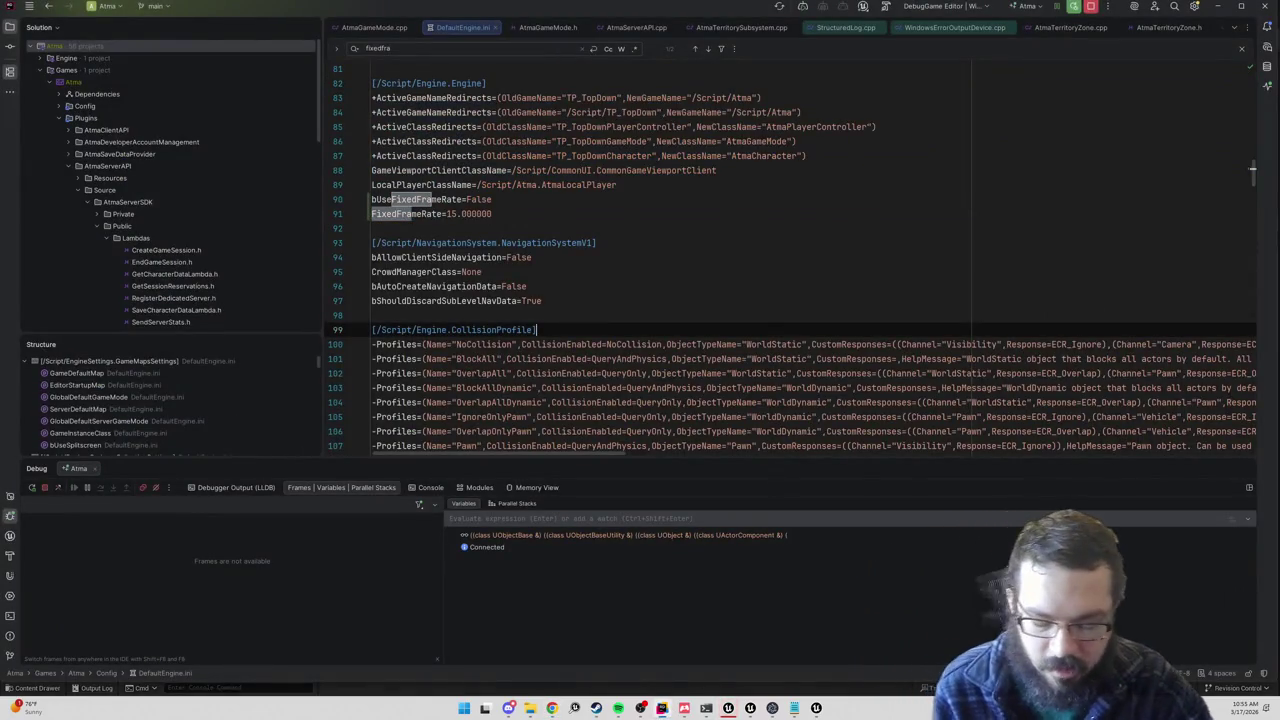
key("alt+Tab")
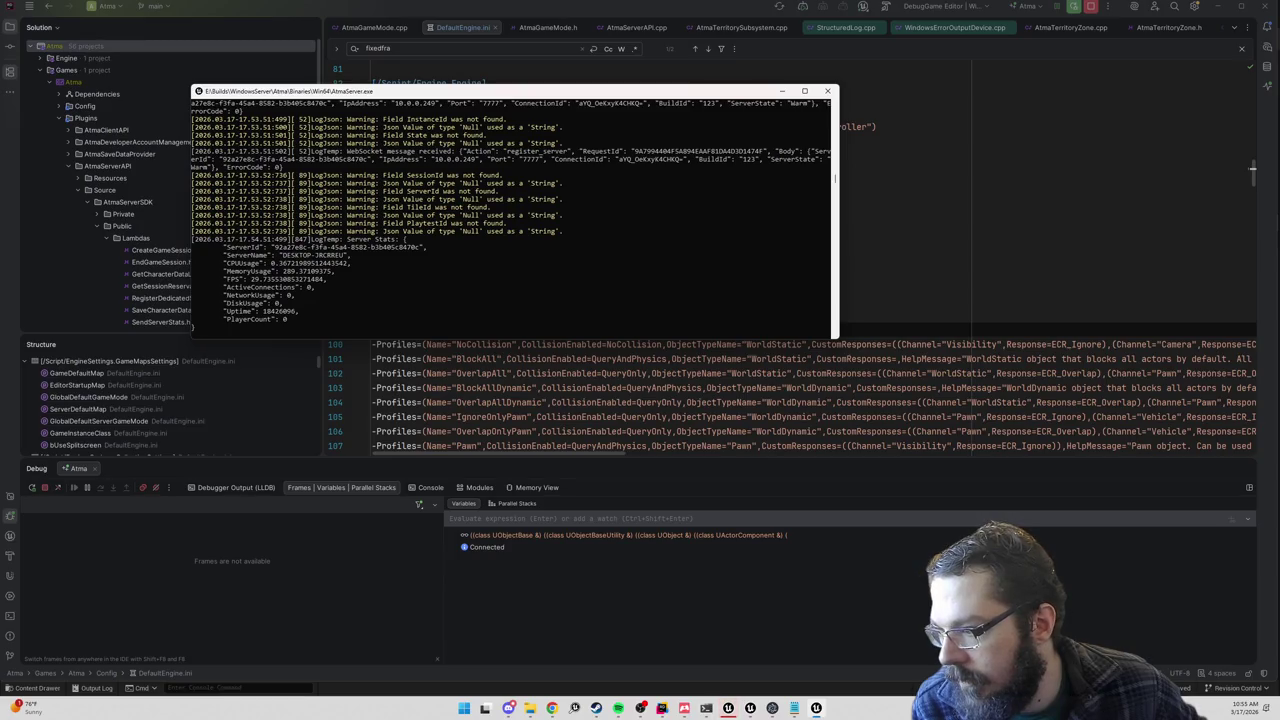
key("alt+Tab")
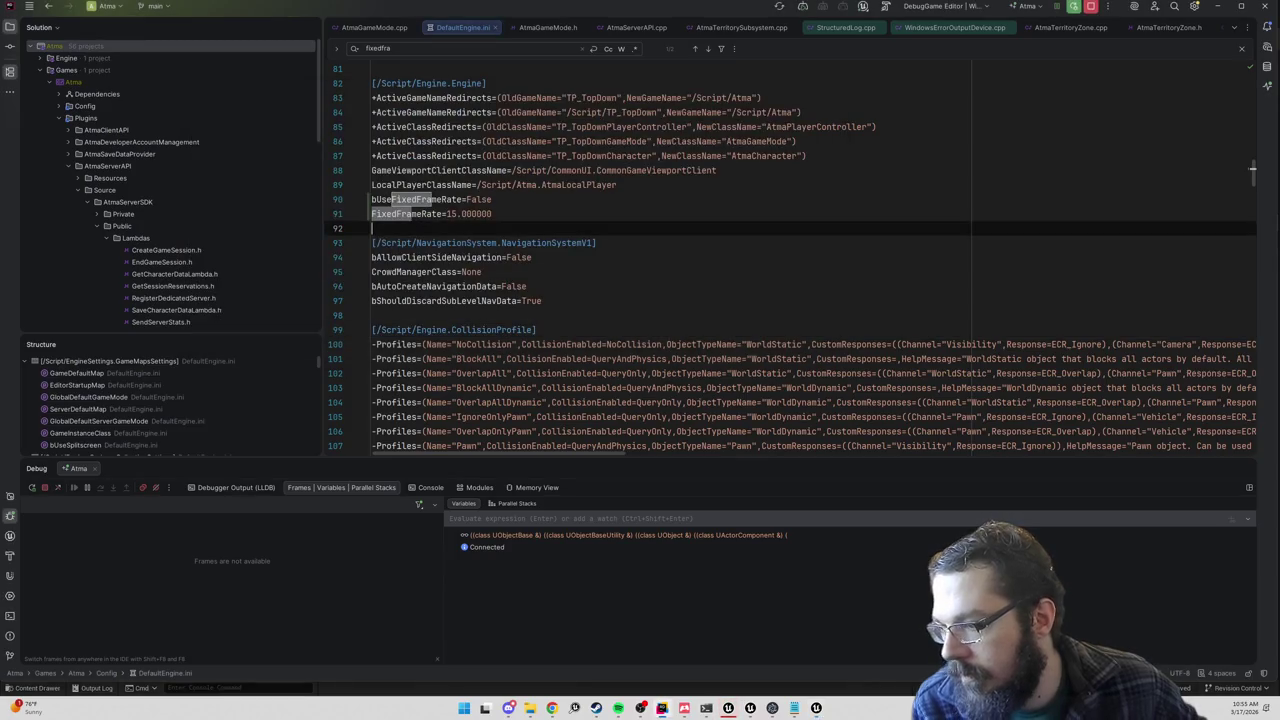
key("ctrl+shift+f")
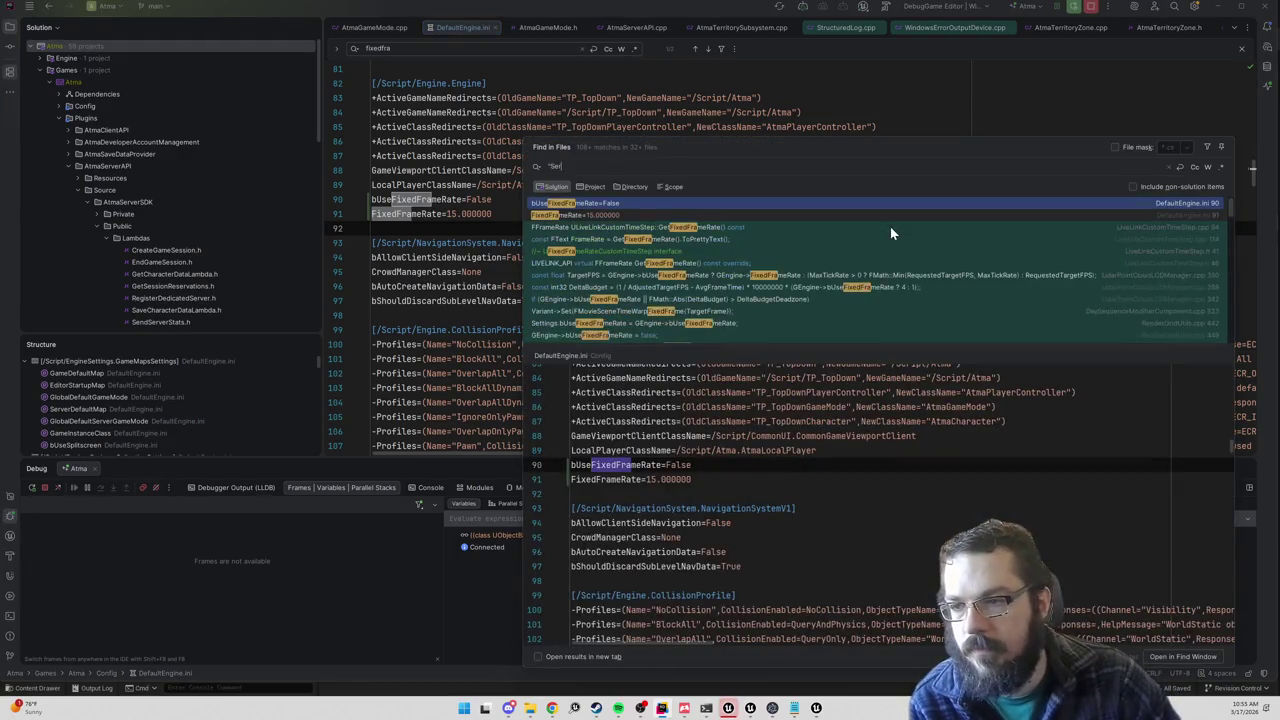
type("verName\"")
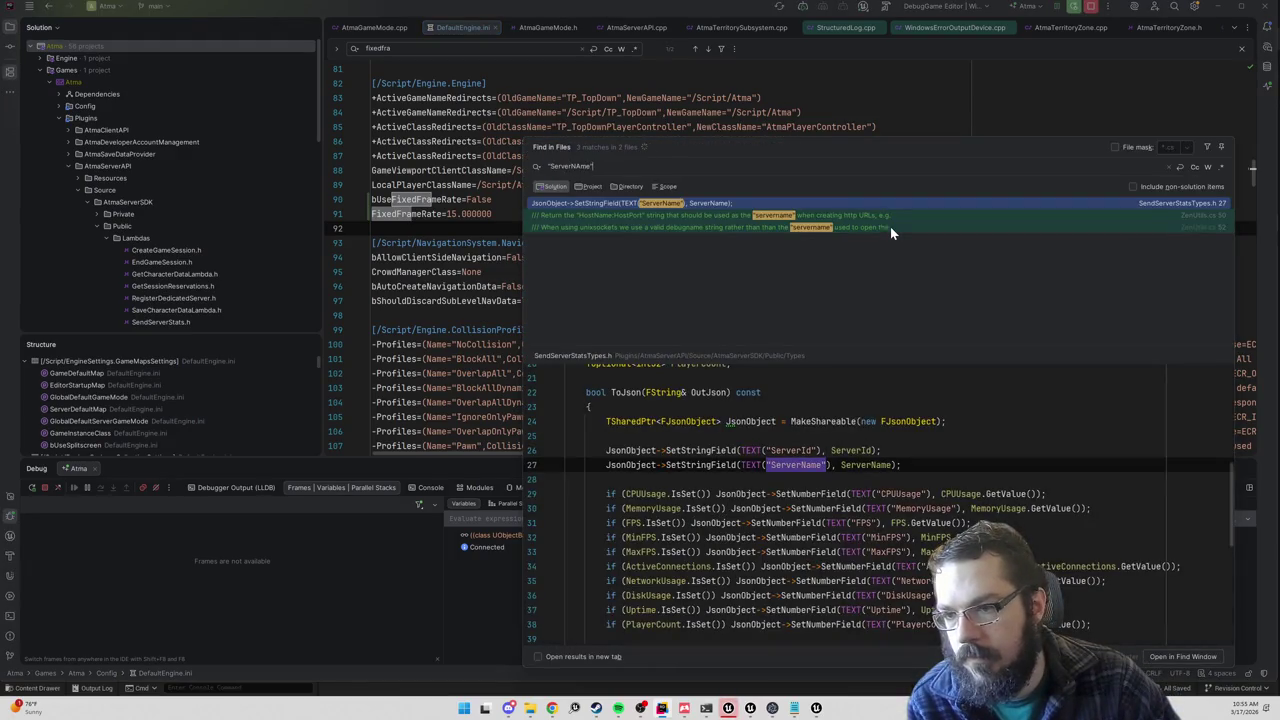
key("Return")
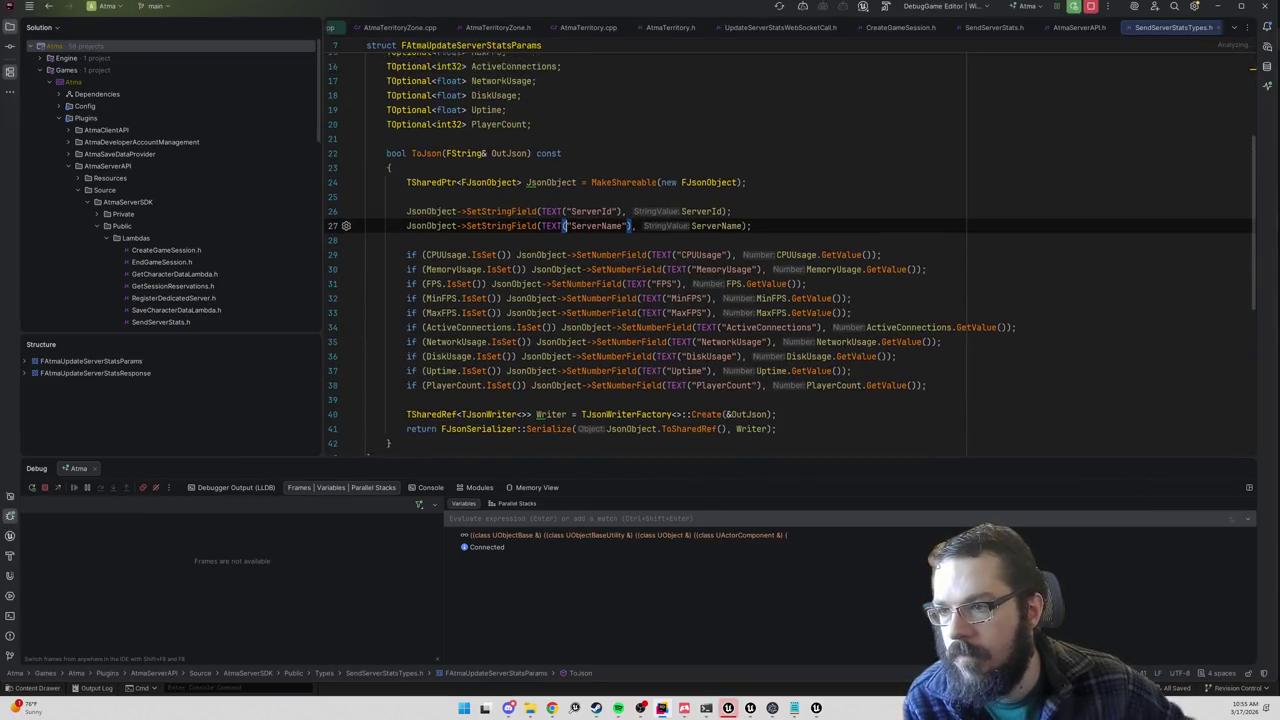
Step: Search usages of FAtmaUpdateServerStatsParams and open AtmaServerAPI.cpp at line 216
scroll(700, 250, "up", 4)
double_click(470, 111)
key("ctrl+shift+f")
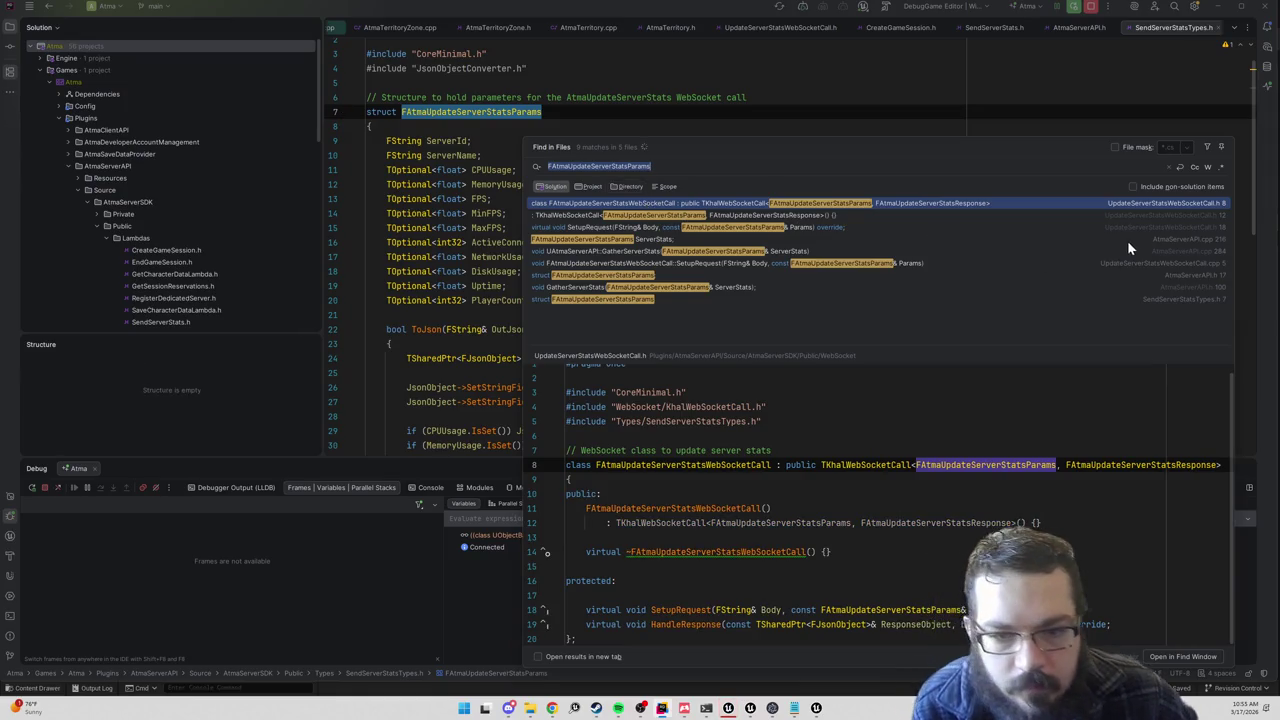
left_click(1128, 240)
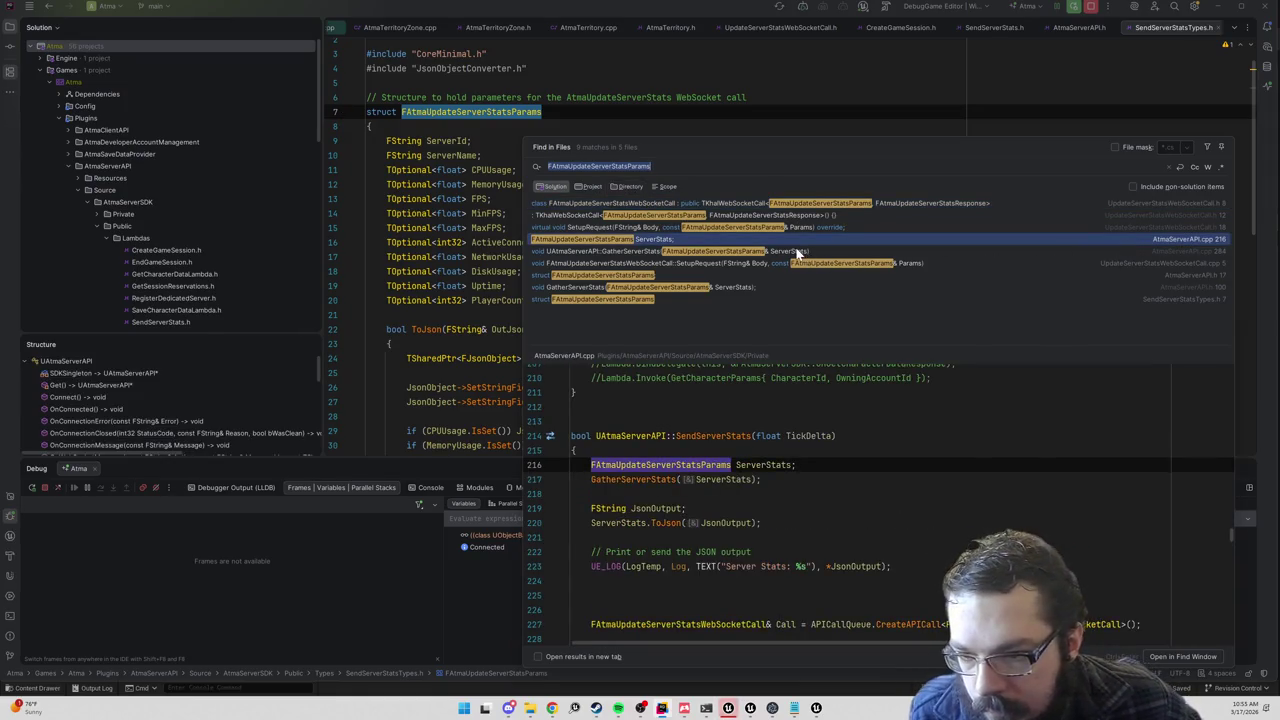
double_click(640, 243)
scroll(640, 243, "down", 2)
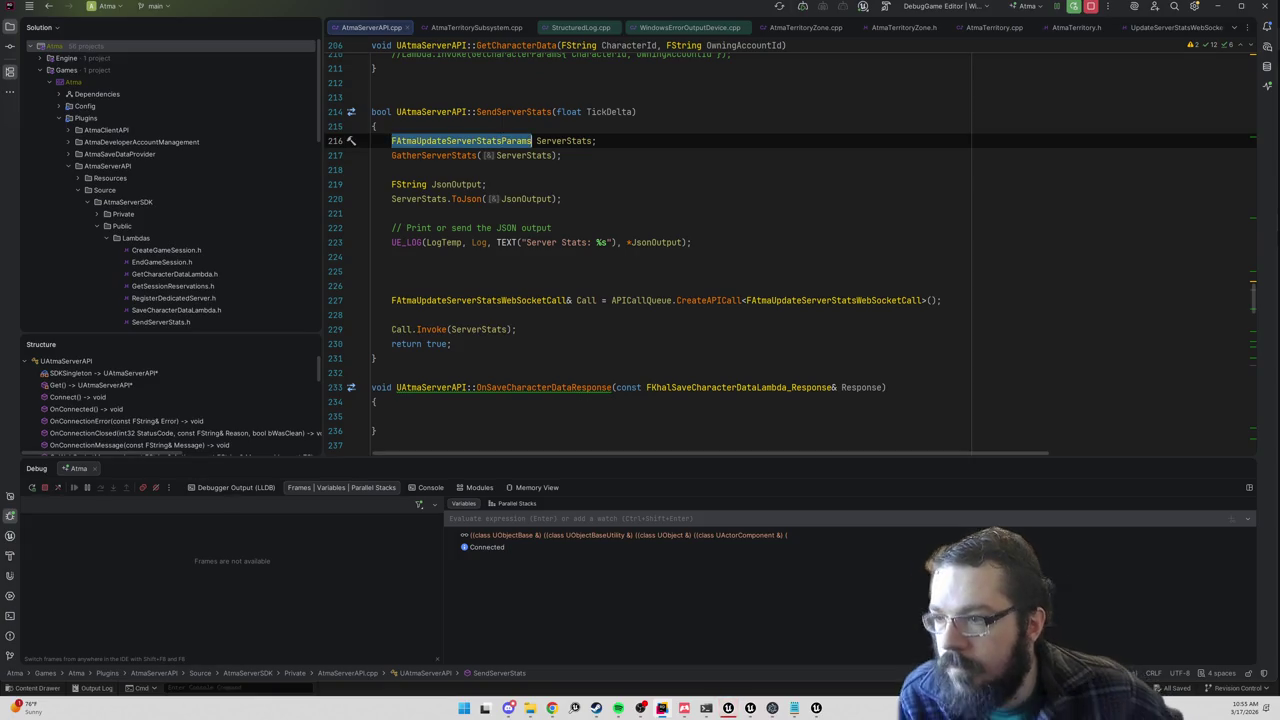
Step: Follow the GatherServerStats call to its FPS line and jump to GetMaxFPS in Engine.h
left_click(429, 155)
left_click(423, 156, "ctrl")
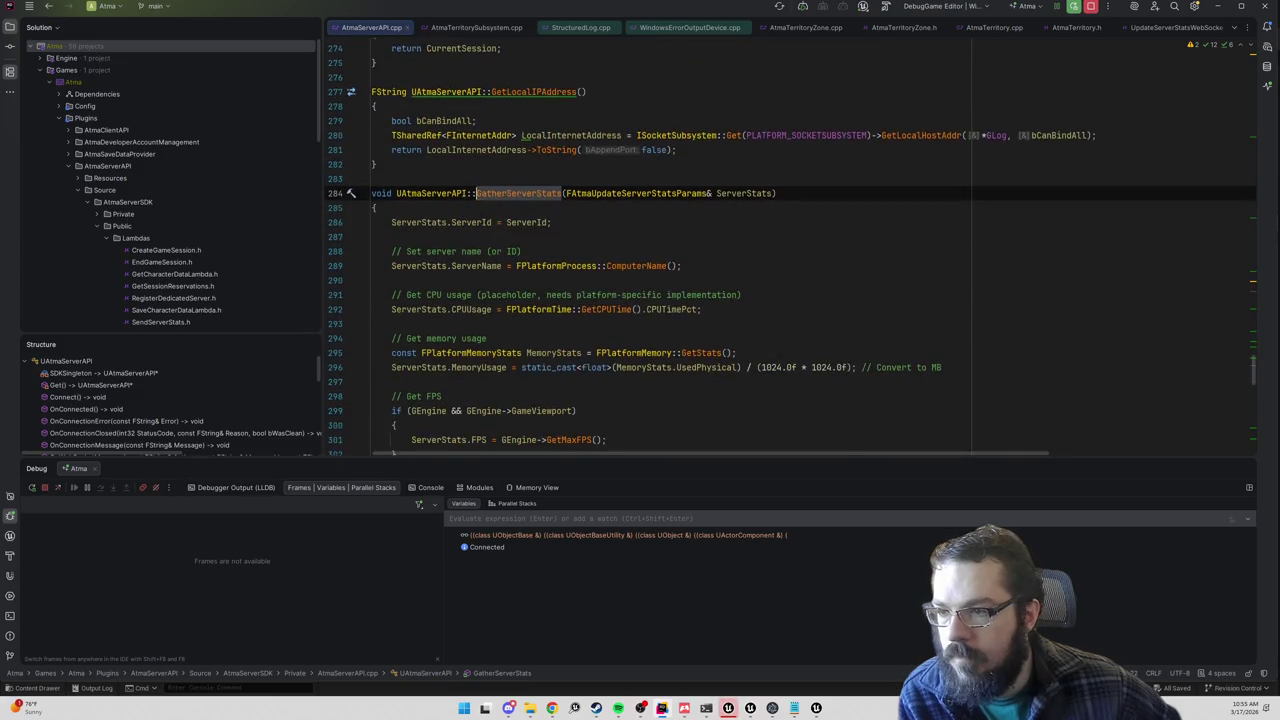
scroll(423, 156, "down", 3)
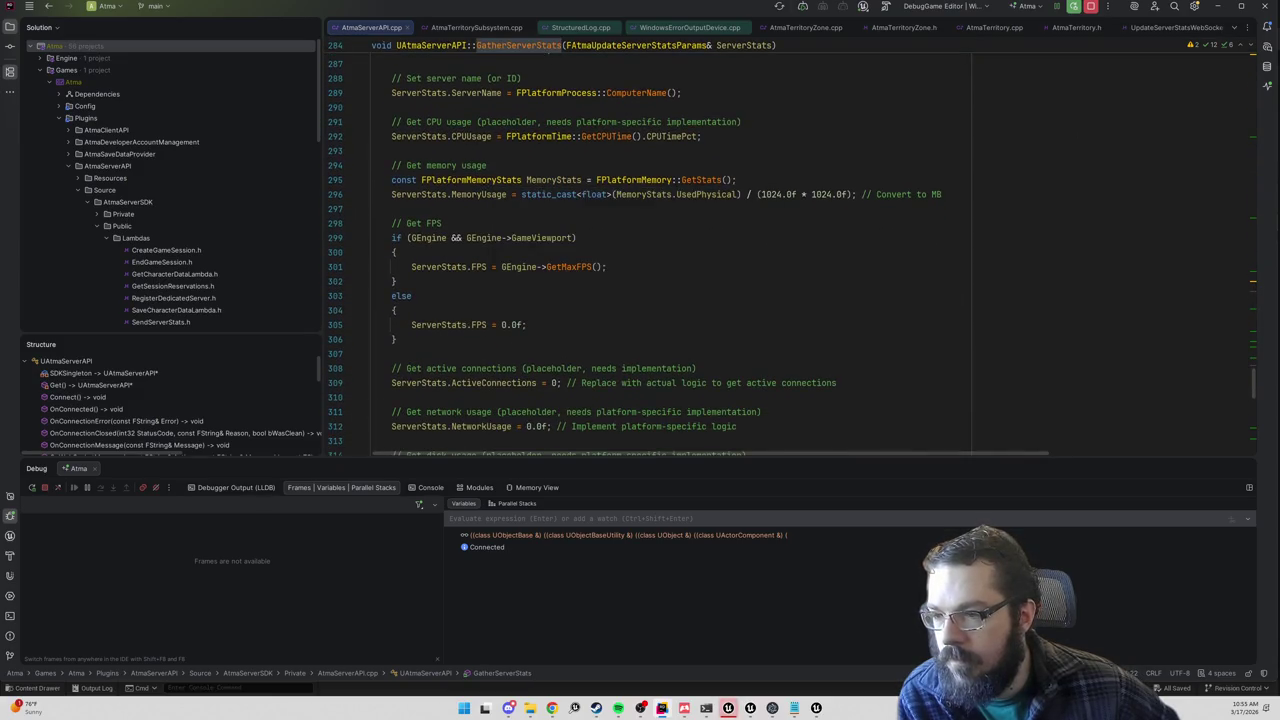
left_click(453, 324)
left_click(557, 267)
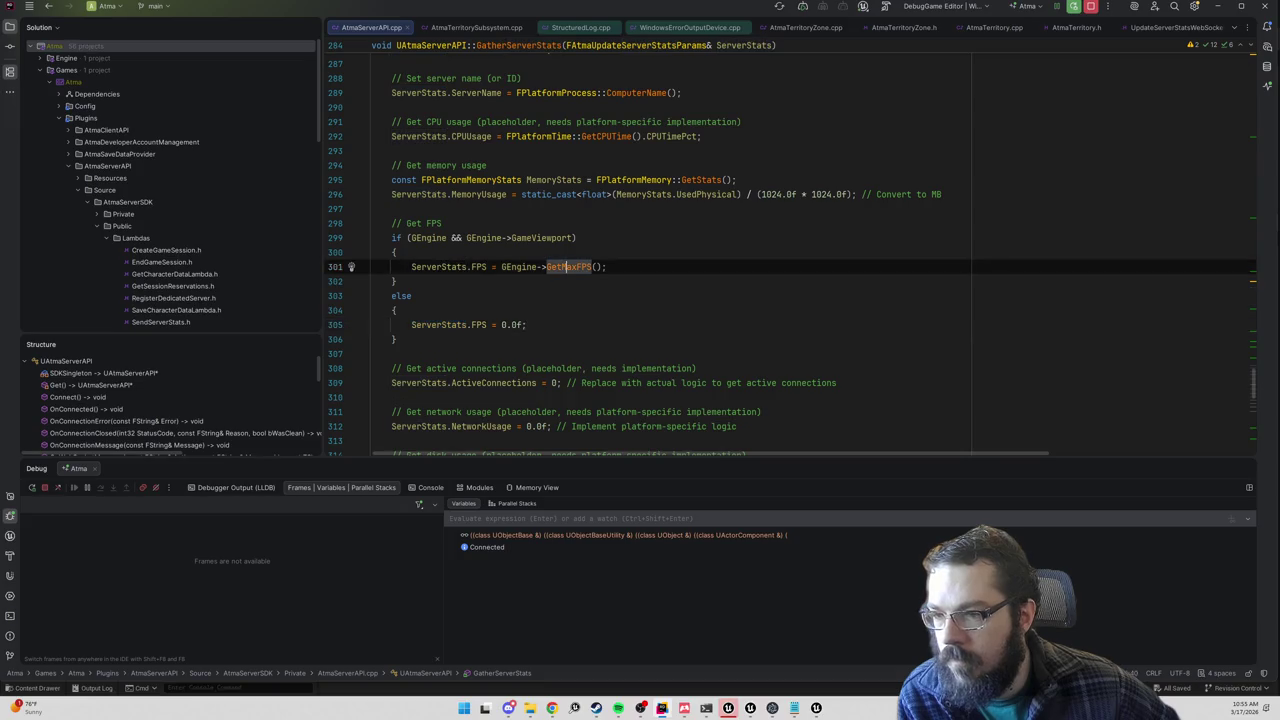
left_click(565, 268, "ctrl")
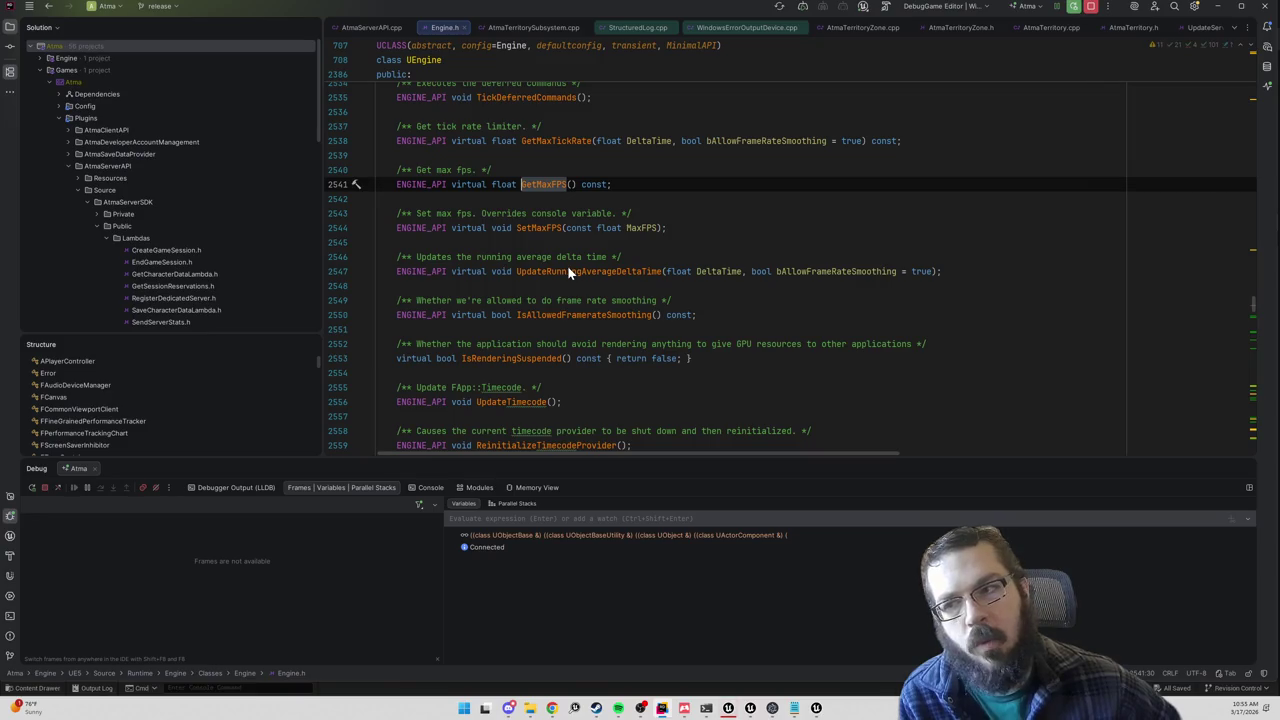
Step: Read GetMaxFPS's quick documentation back in GatherServerStats, then reopen its Engine.h declaration
key("ctrl+alt+Left")
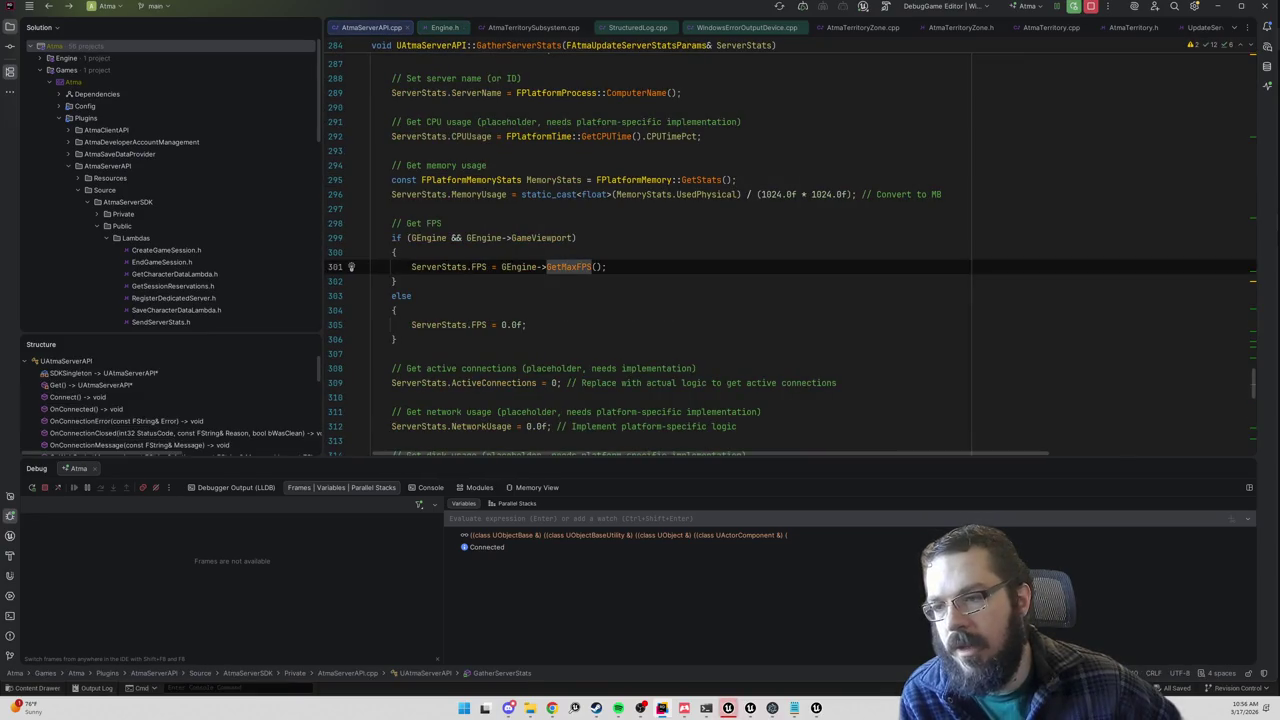
key("ctrl+q")
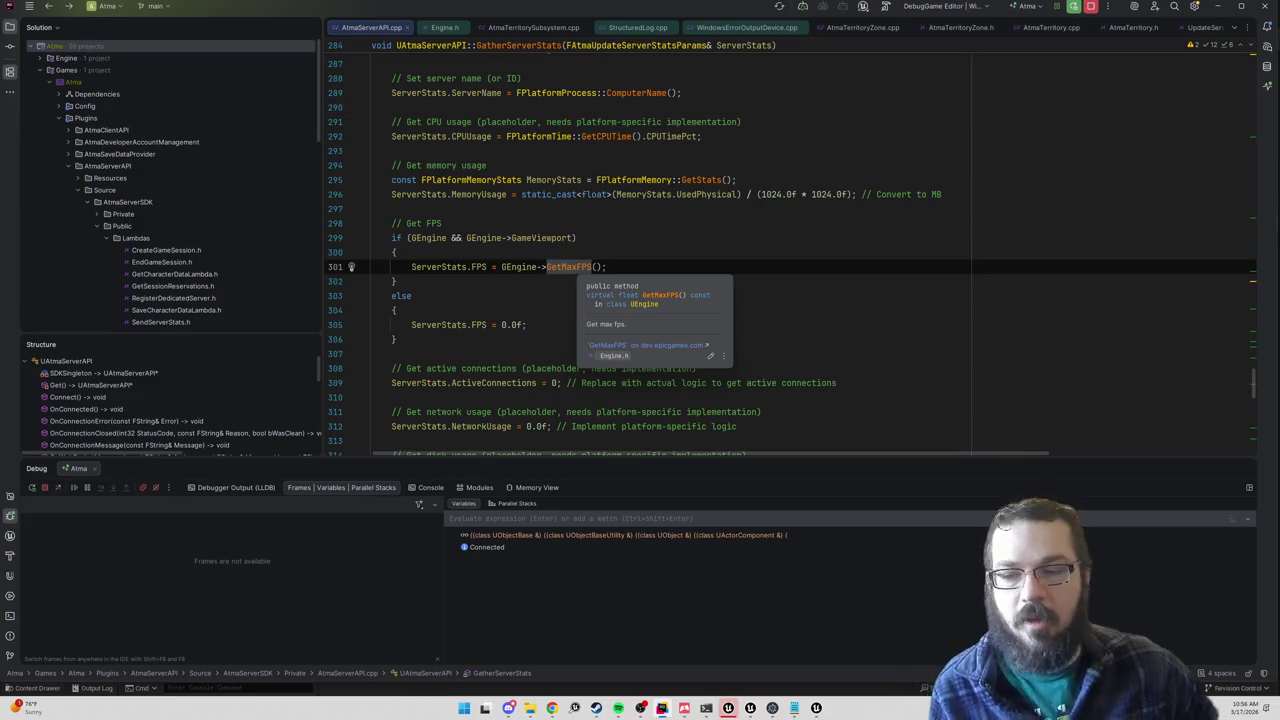
left_click(563, 267)
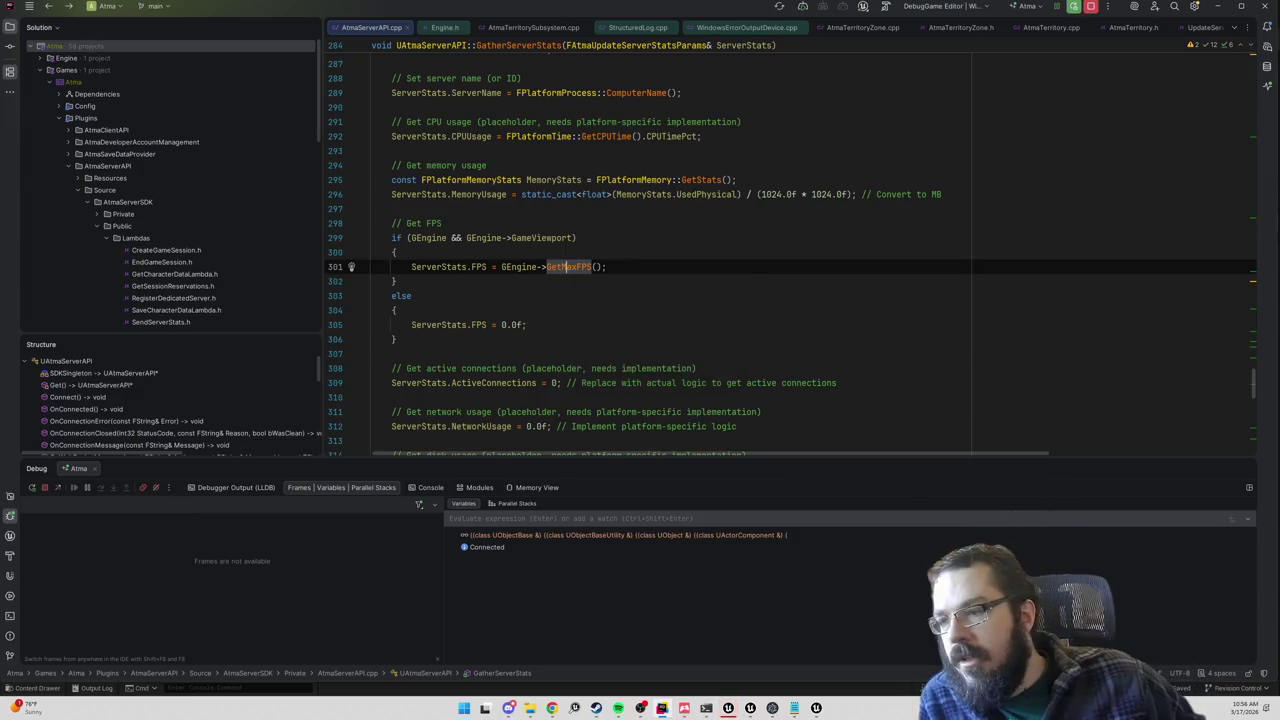
mouse_move(563, 267)
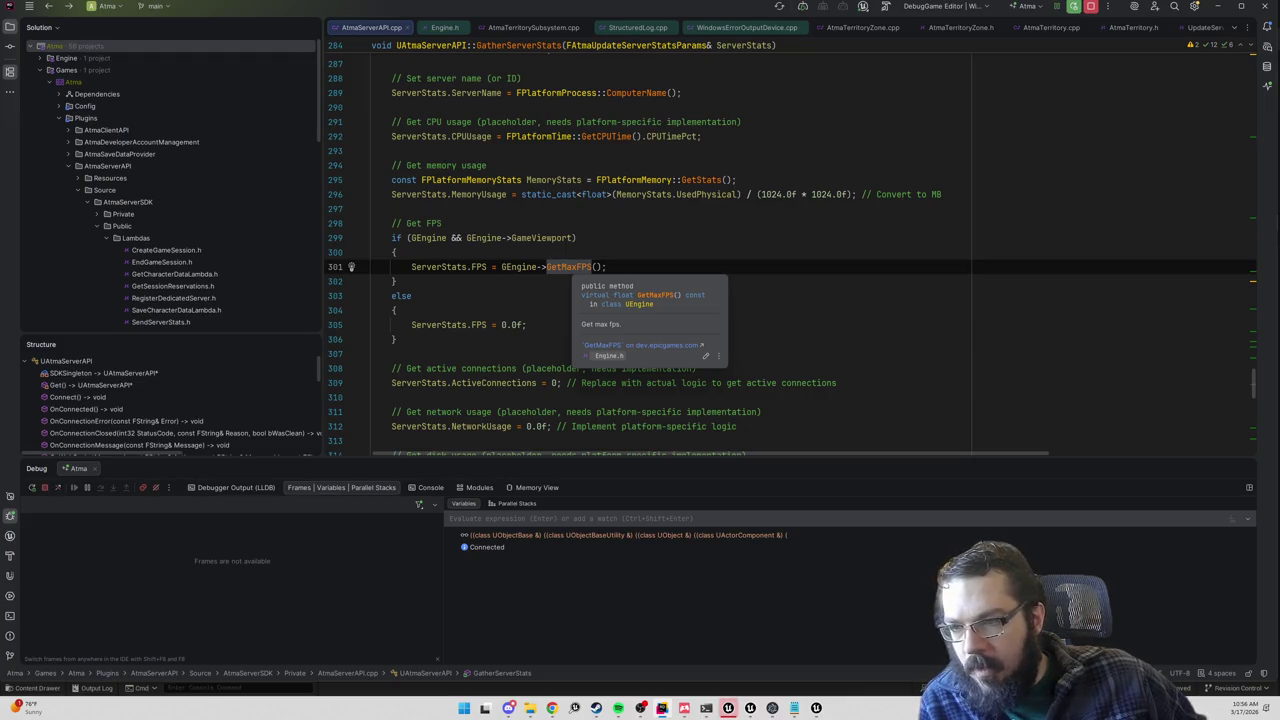
key("Escape")
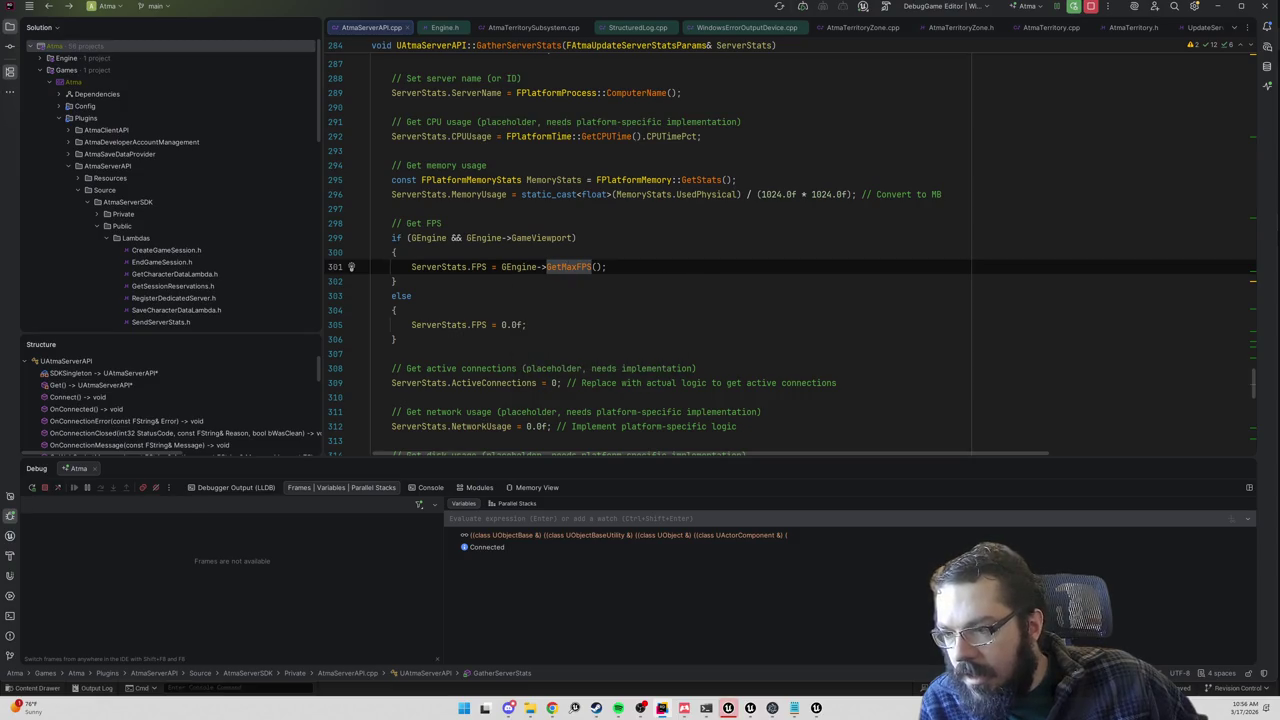
key("Up")
left_click(572, 268, "ctrl")
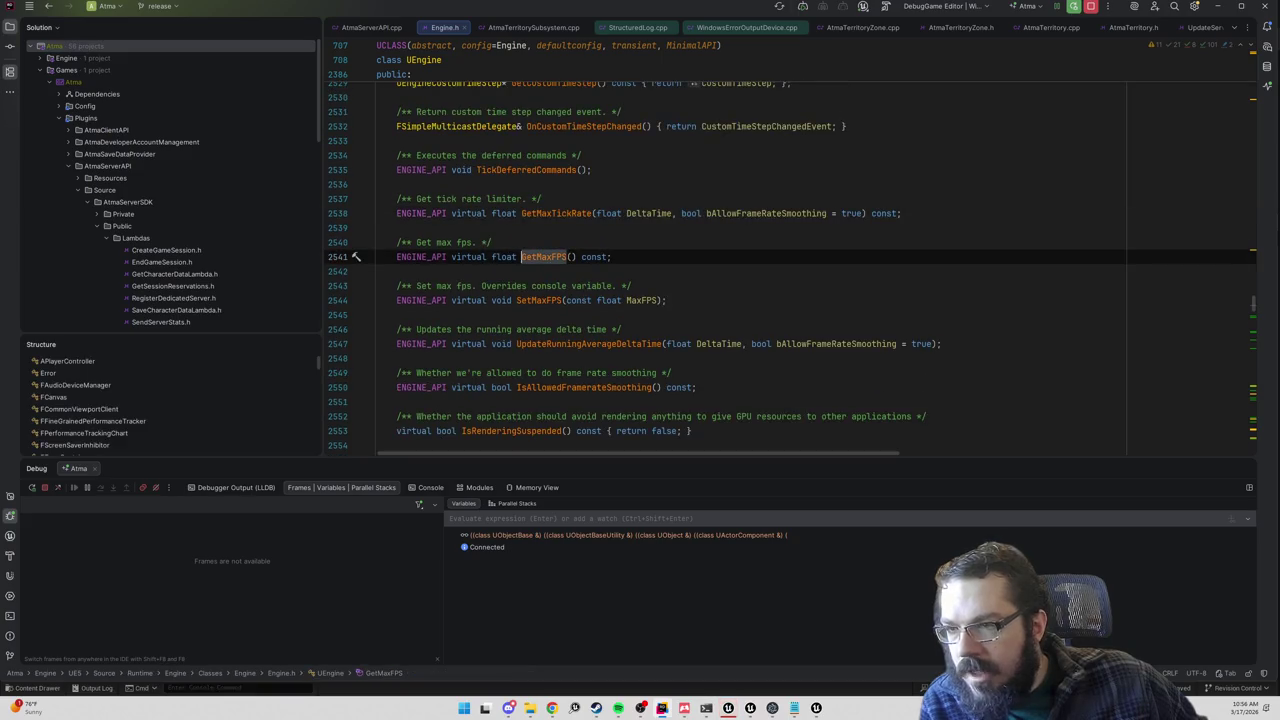
Step: Search Engine.h for 'FPS' and cycle through the matches until reaching StartFPSChart
key("ctrl+f")
type("FP")
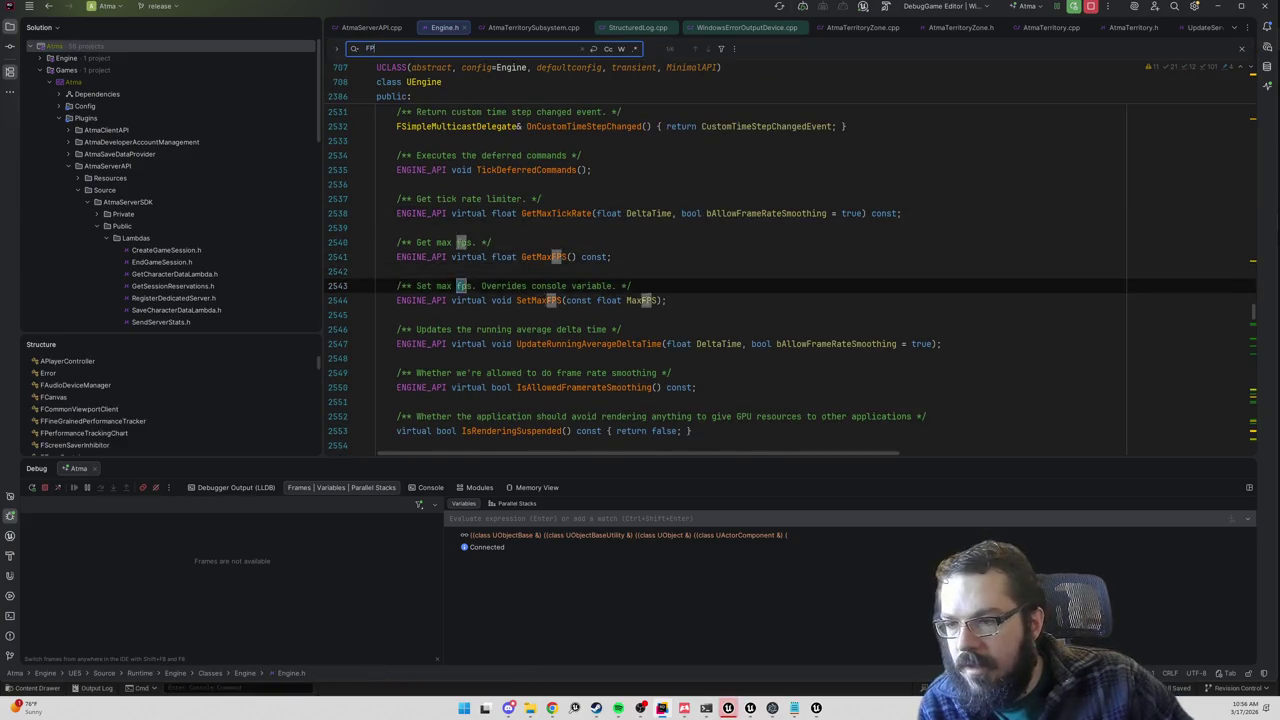
type("S")
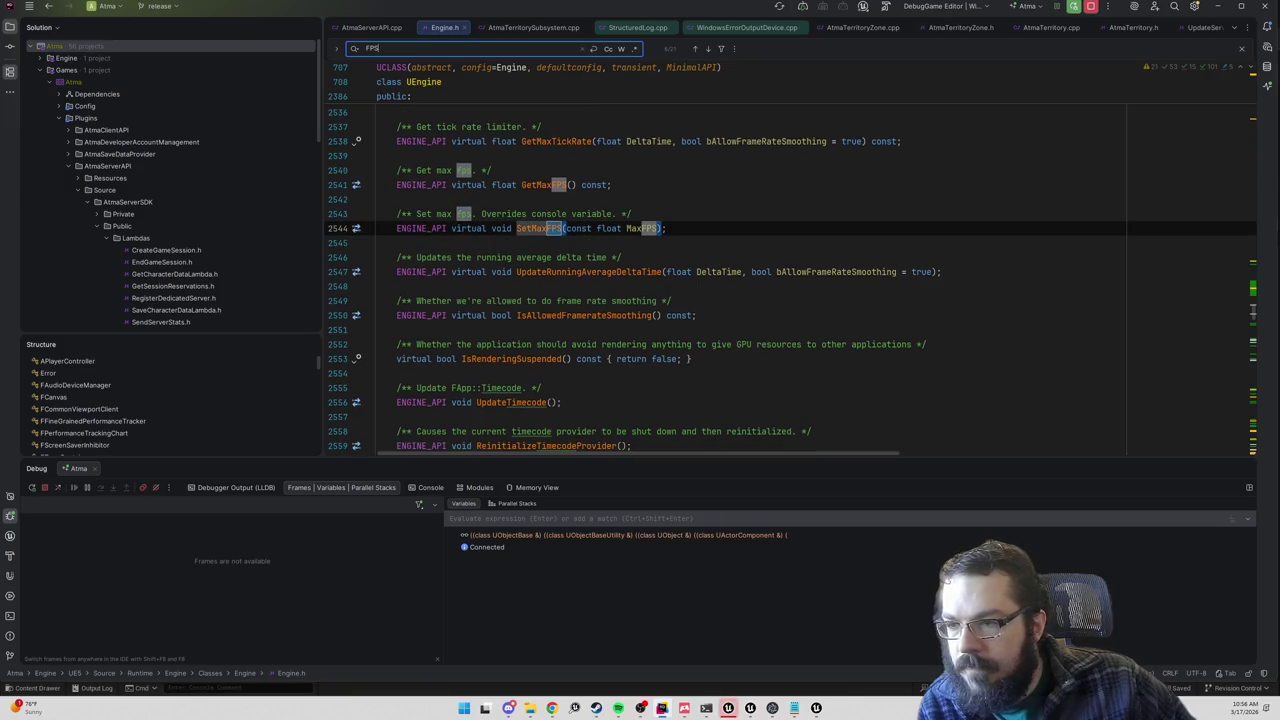
key("Return")
key("Return")
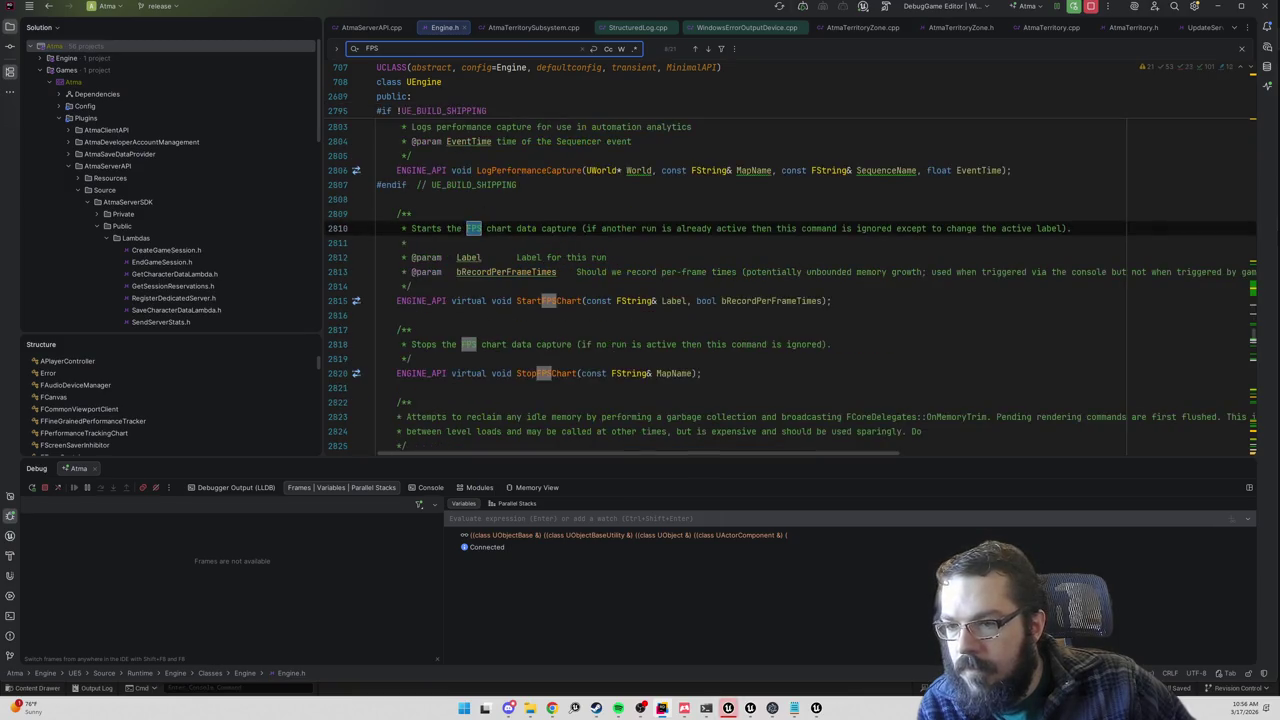
key("Return")
key("Return")
key("Return")
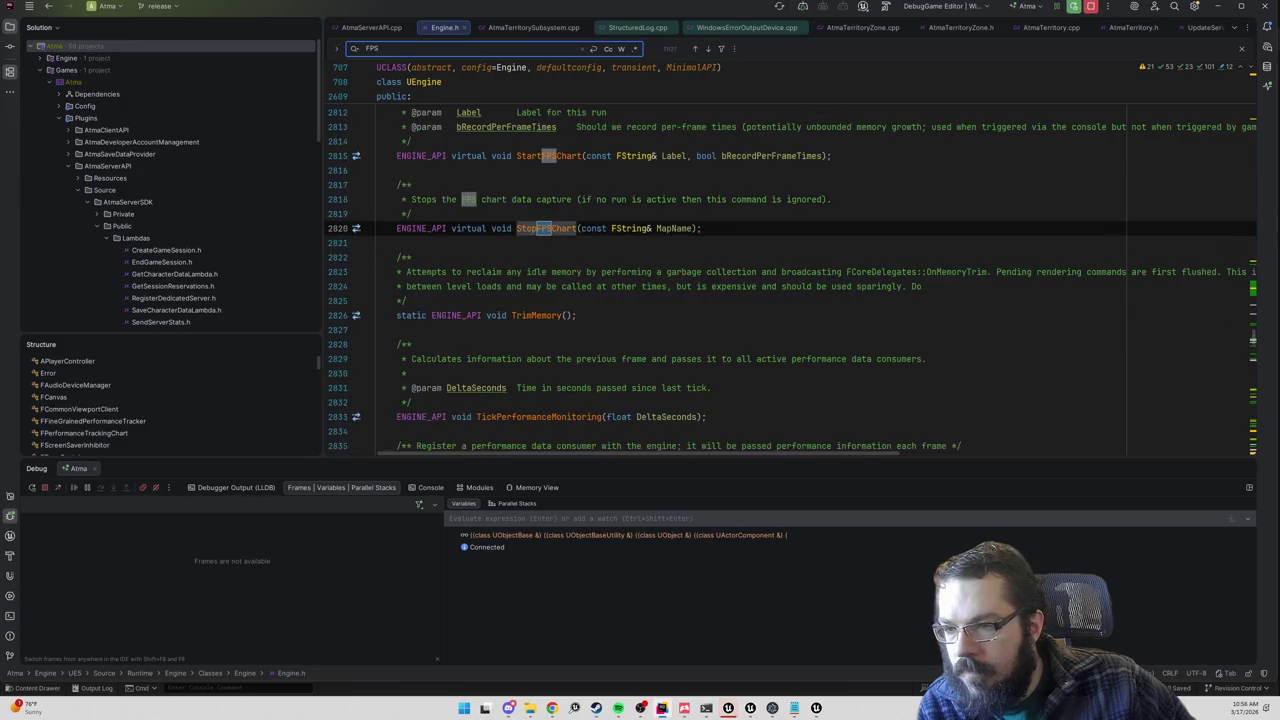
key("Return")
key("Return")
key("Return")
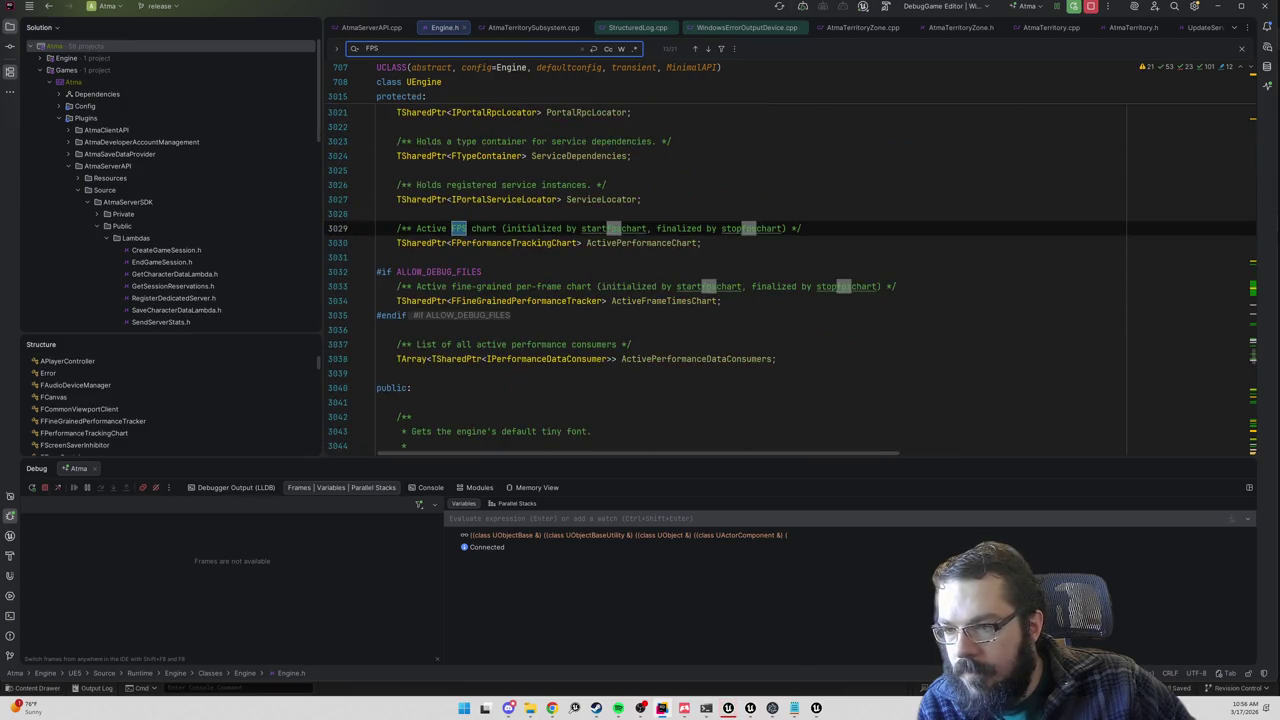
key("Return")
key("Return")
key("Return")
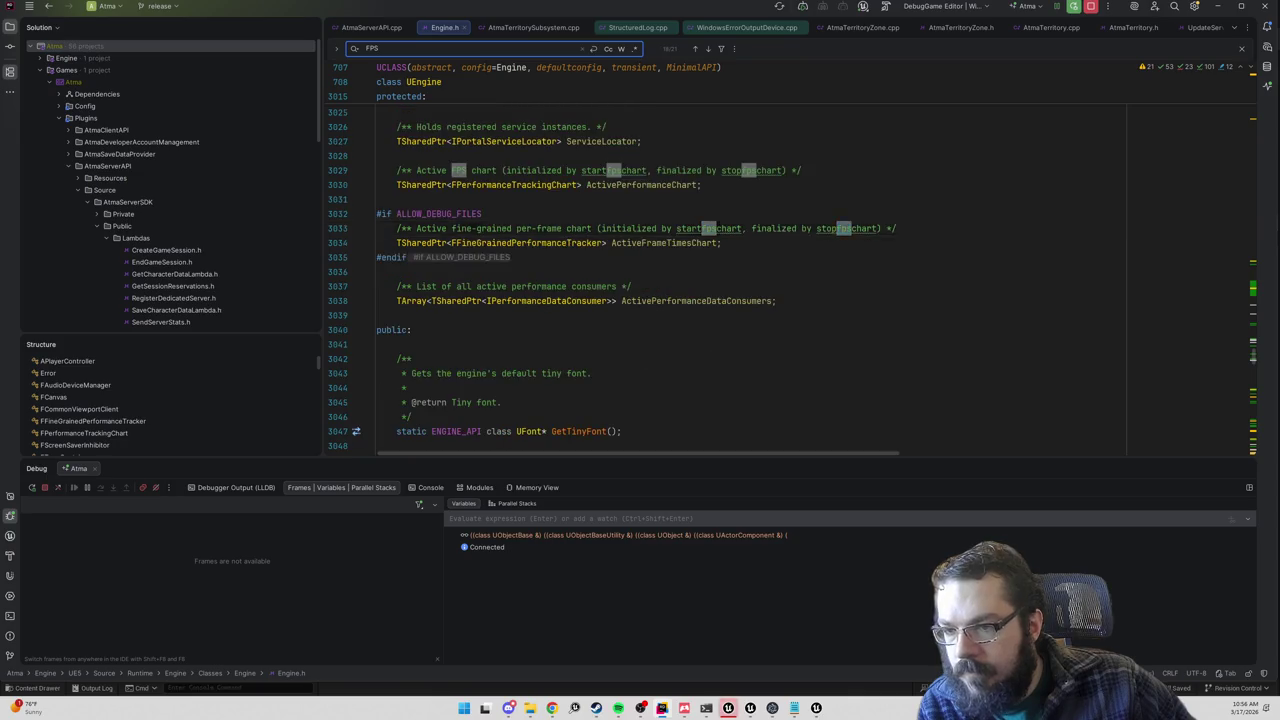
key("Return")
key("Return")
key("Return")
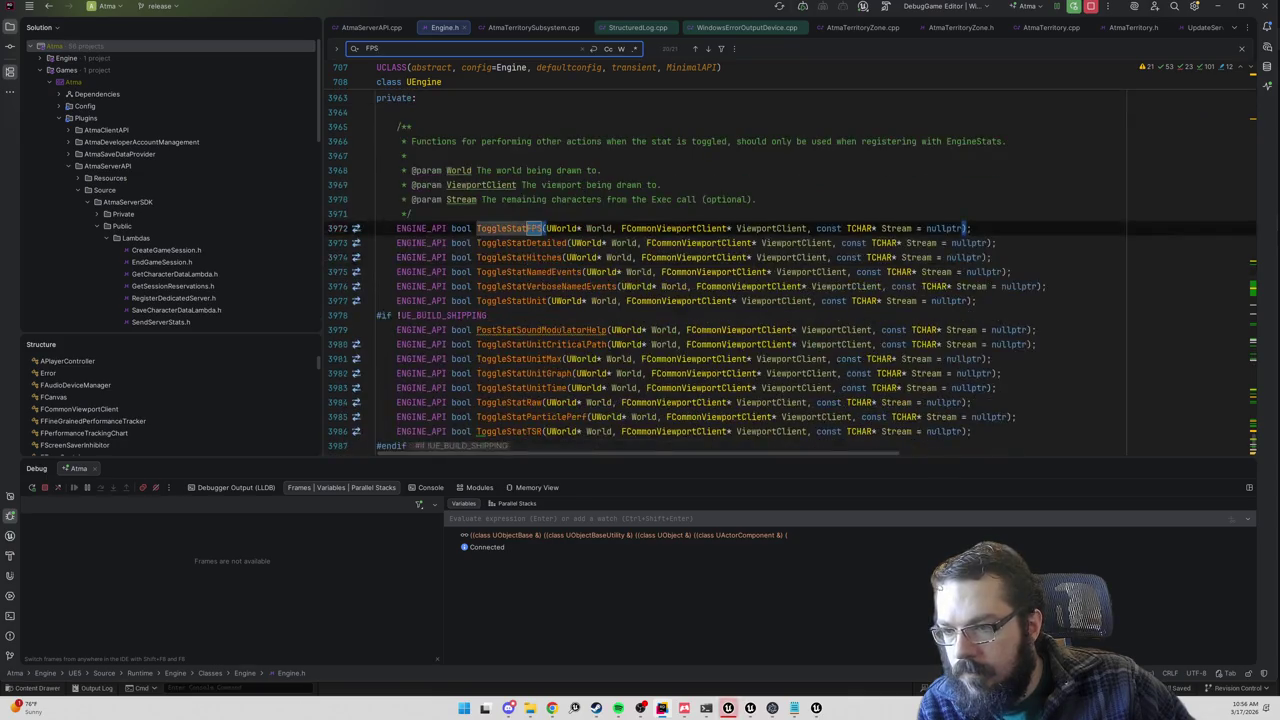
key("Return")
key("Return")
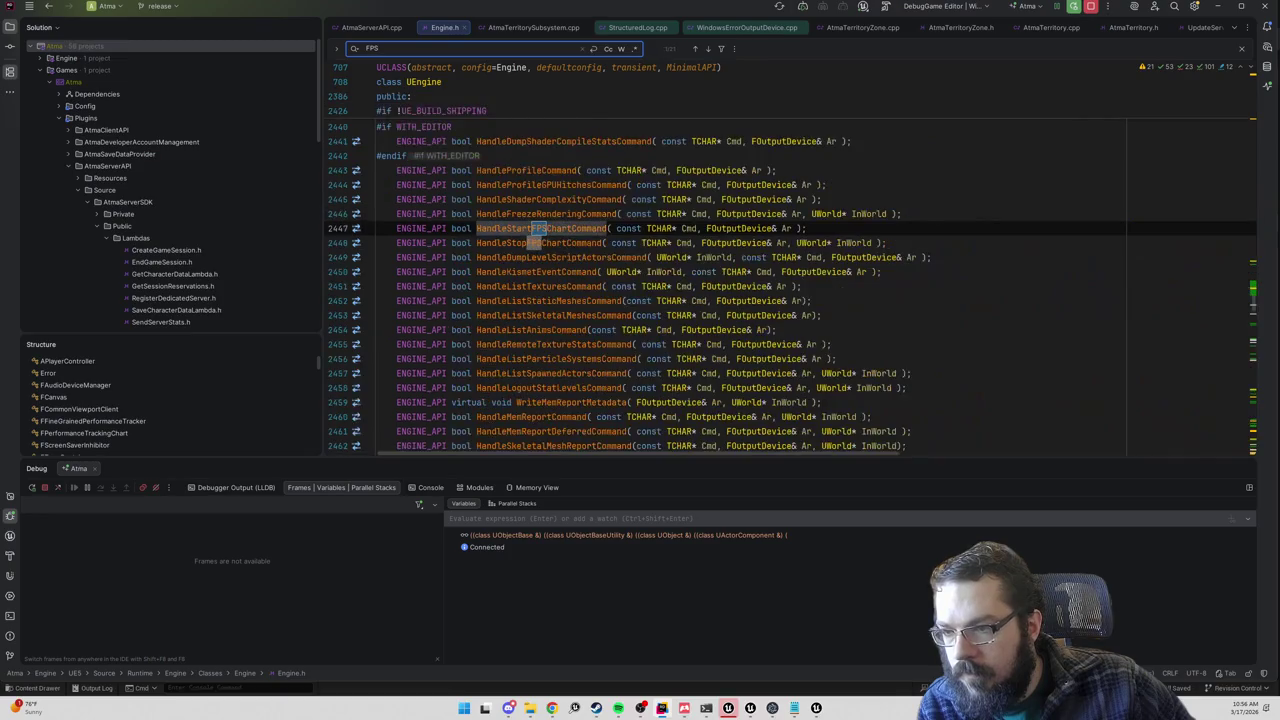
key("Return")
key("Return")
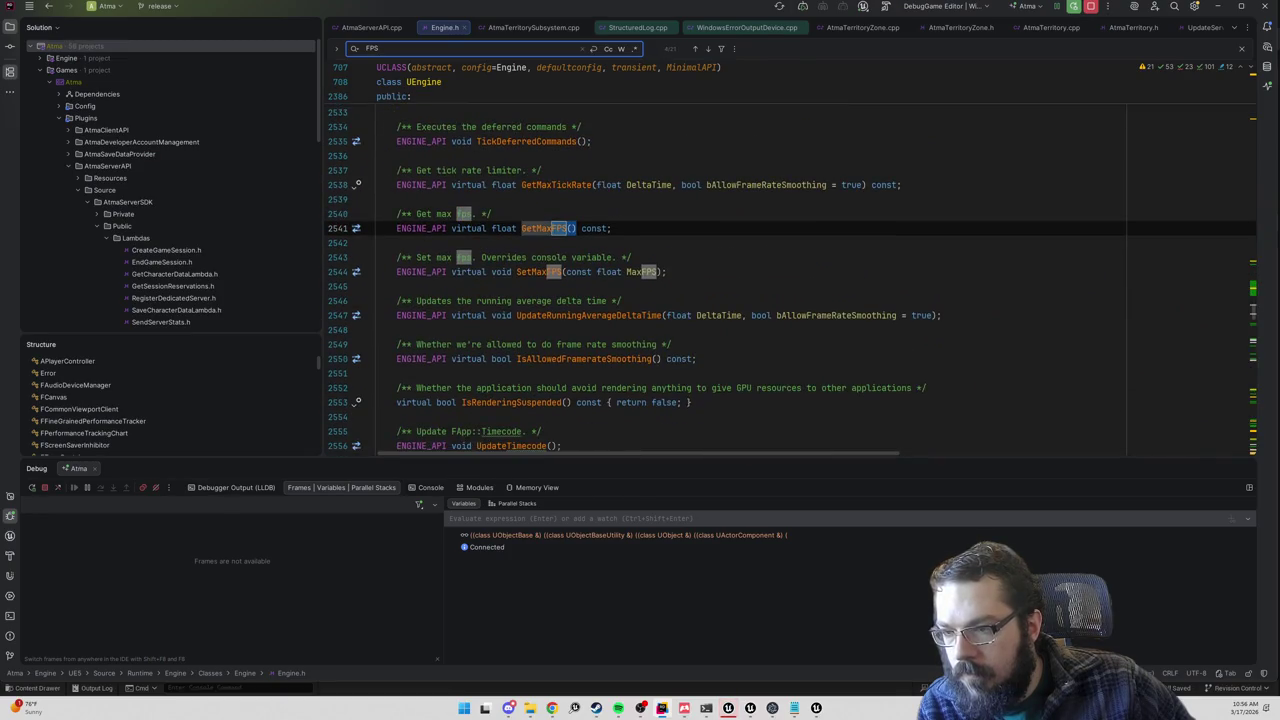
key("Return")
key("Return")
key("Return")
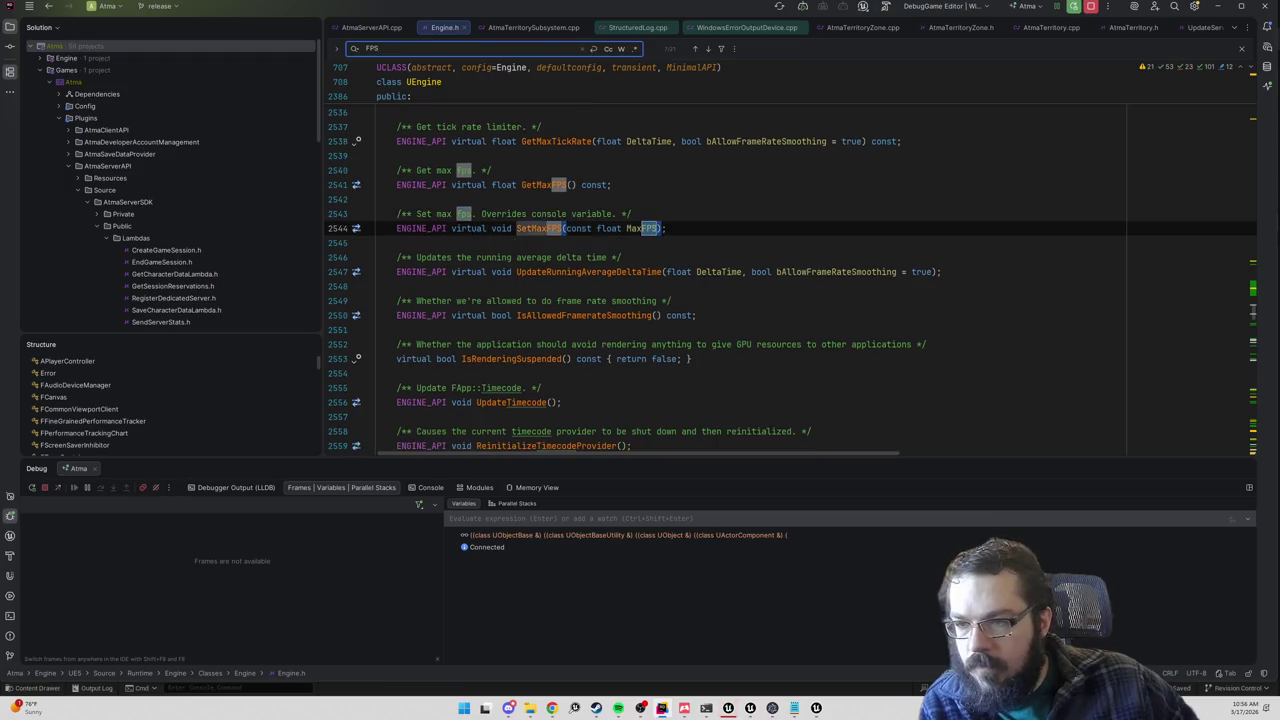
key("Return")
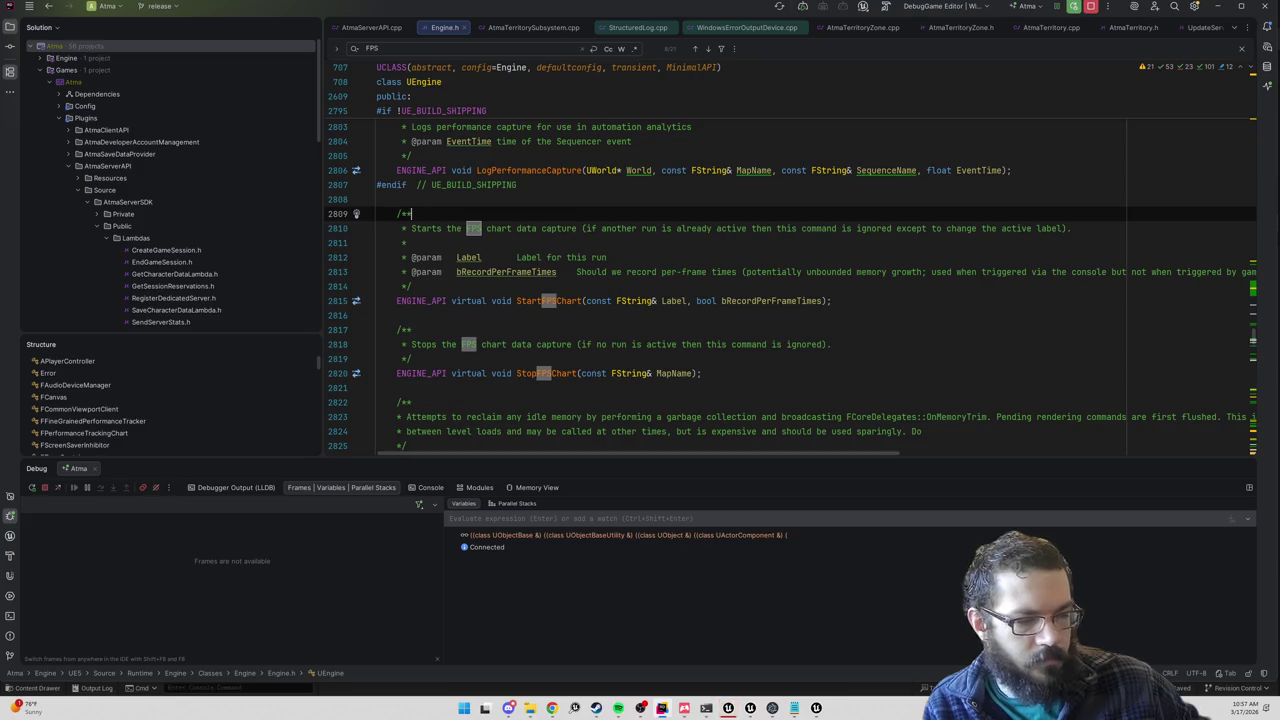
Step: Search the solution for 'verageFPS' and step through GAverageFPS results to where it is calculated
left_click(405, 243)
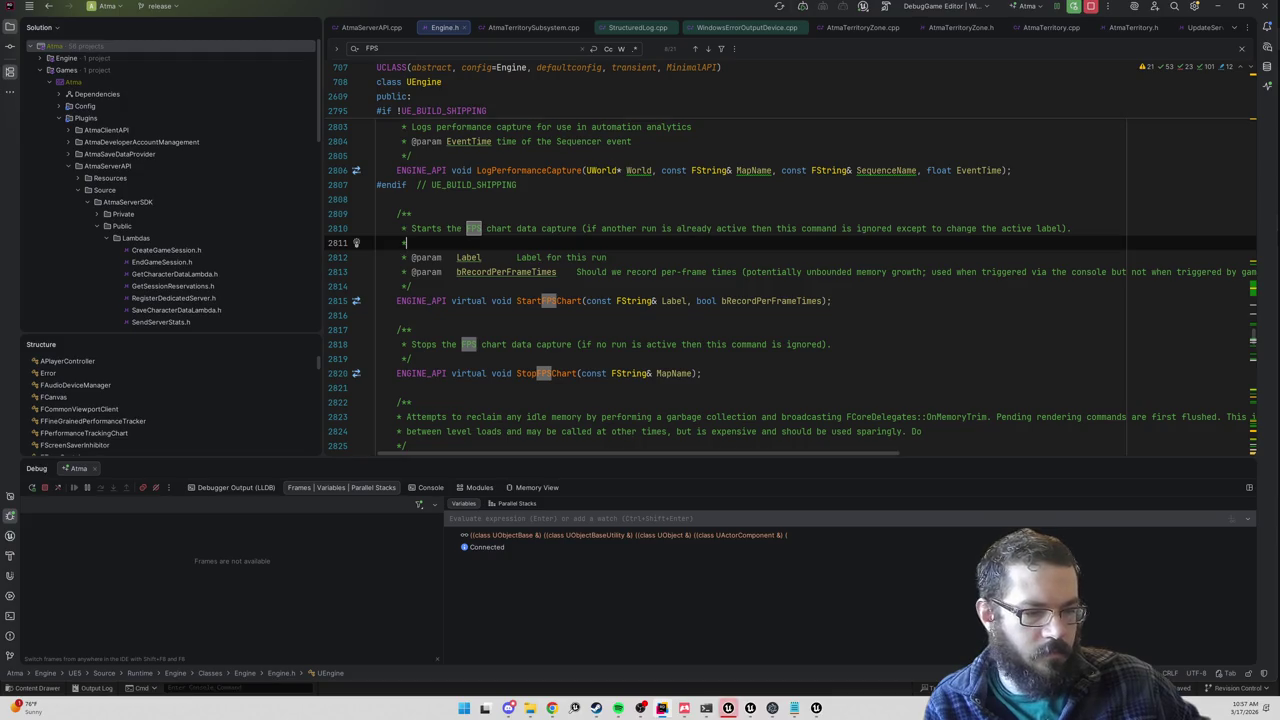
key("ctrl+shift+f")
type("GAverageFPS")
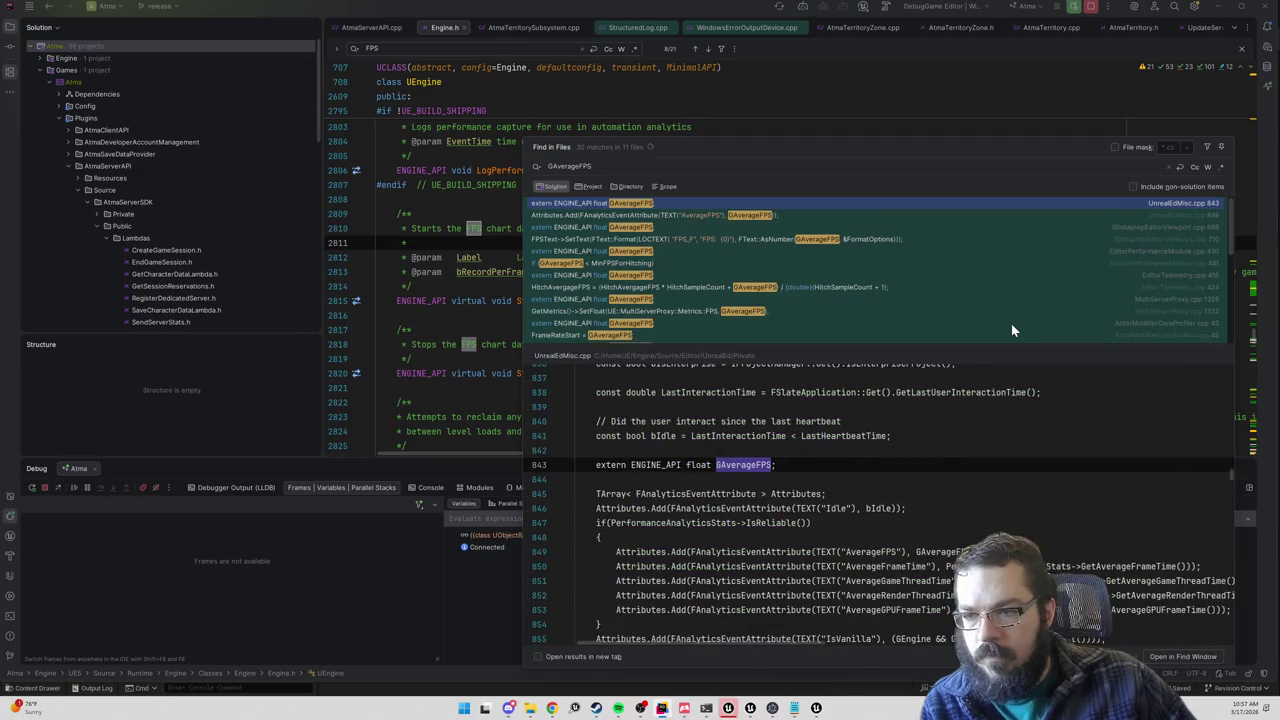
key("Down")
key("Down")
key("Down")
key("Down")
key("Down")
key("Down")
key("Down")
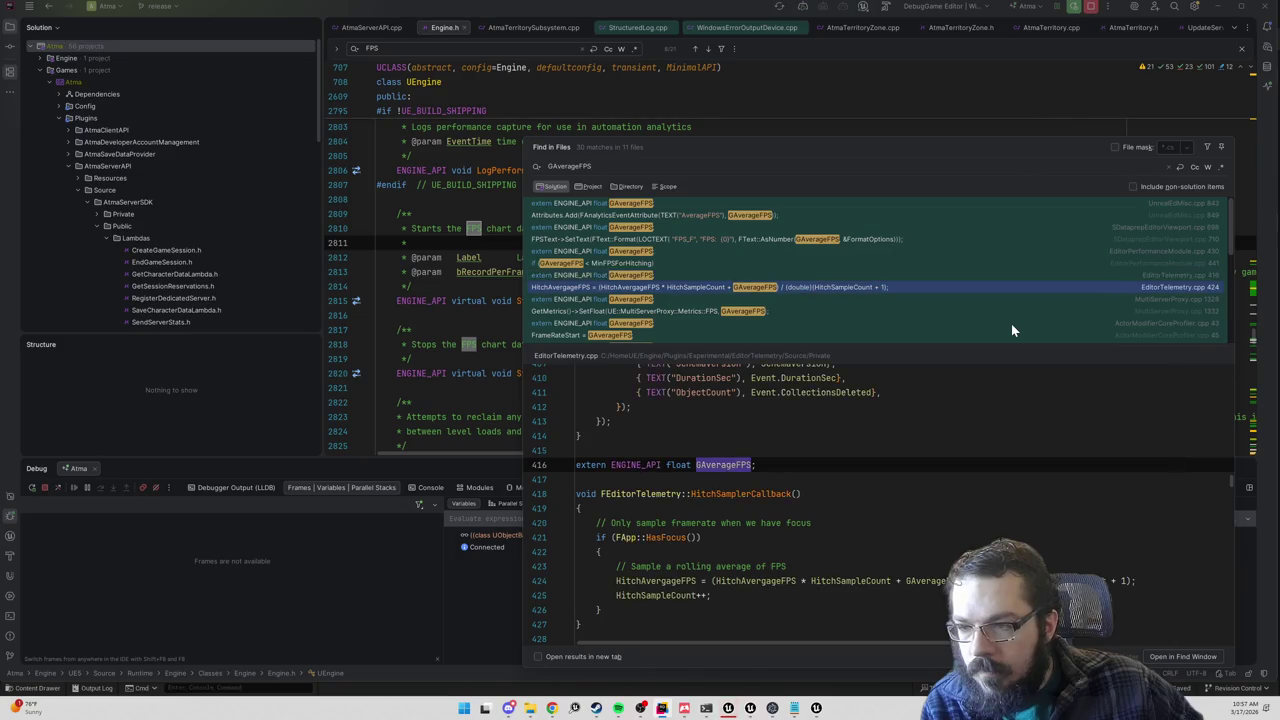
key("Down")
key("Down")
key("Down")
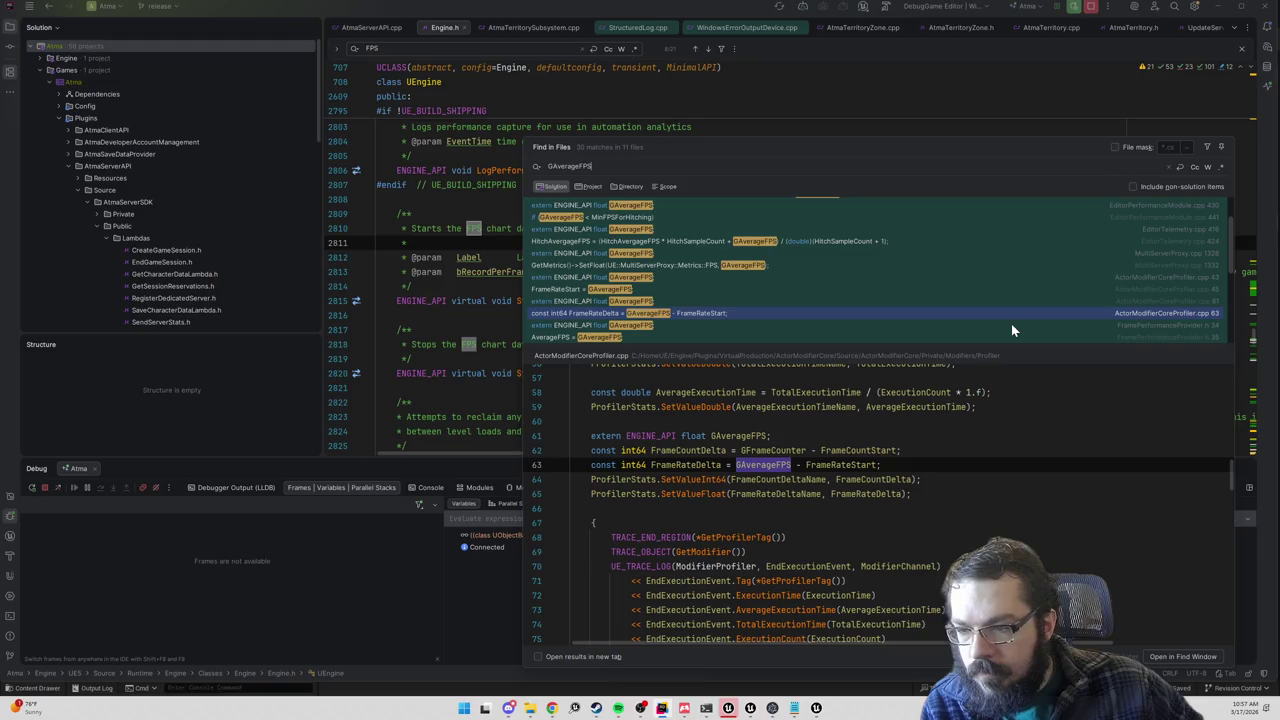
key("Down")
key("Down")
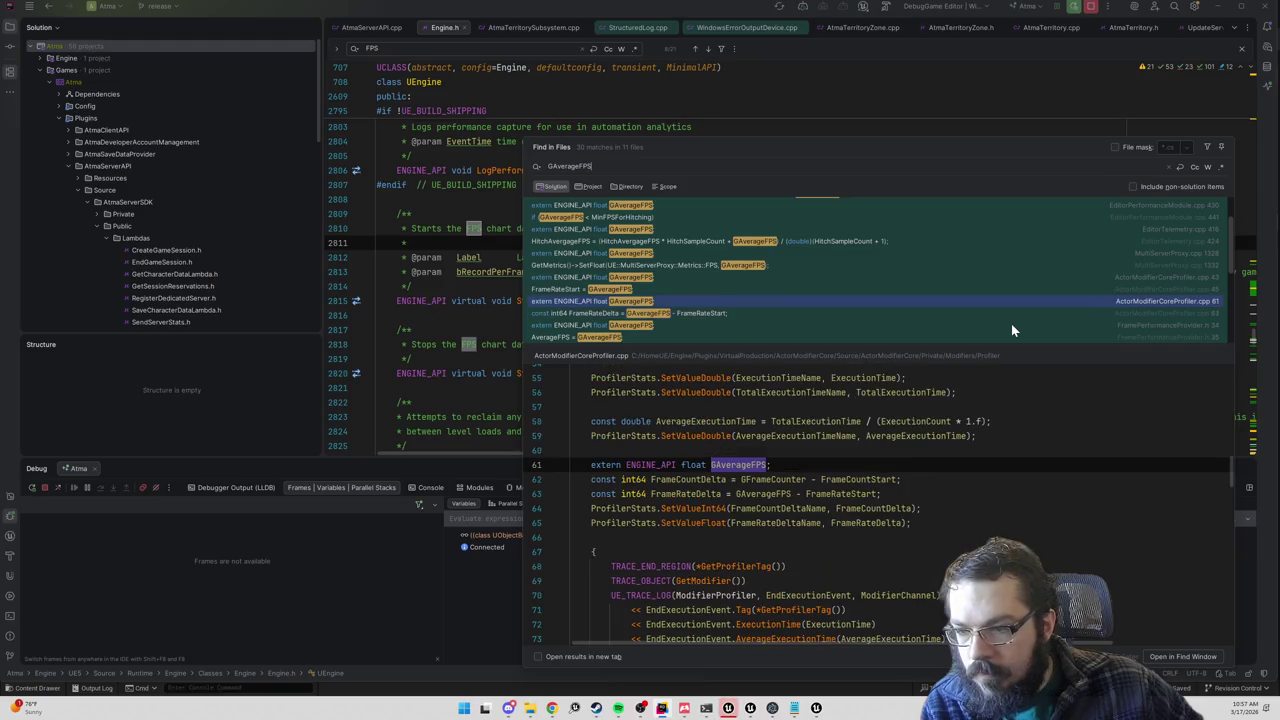
key("Down")
key("Down")
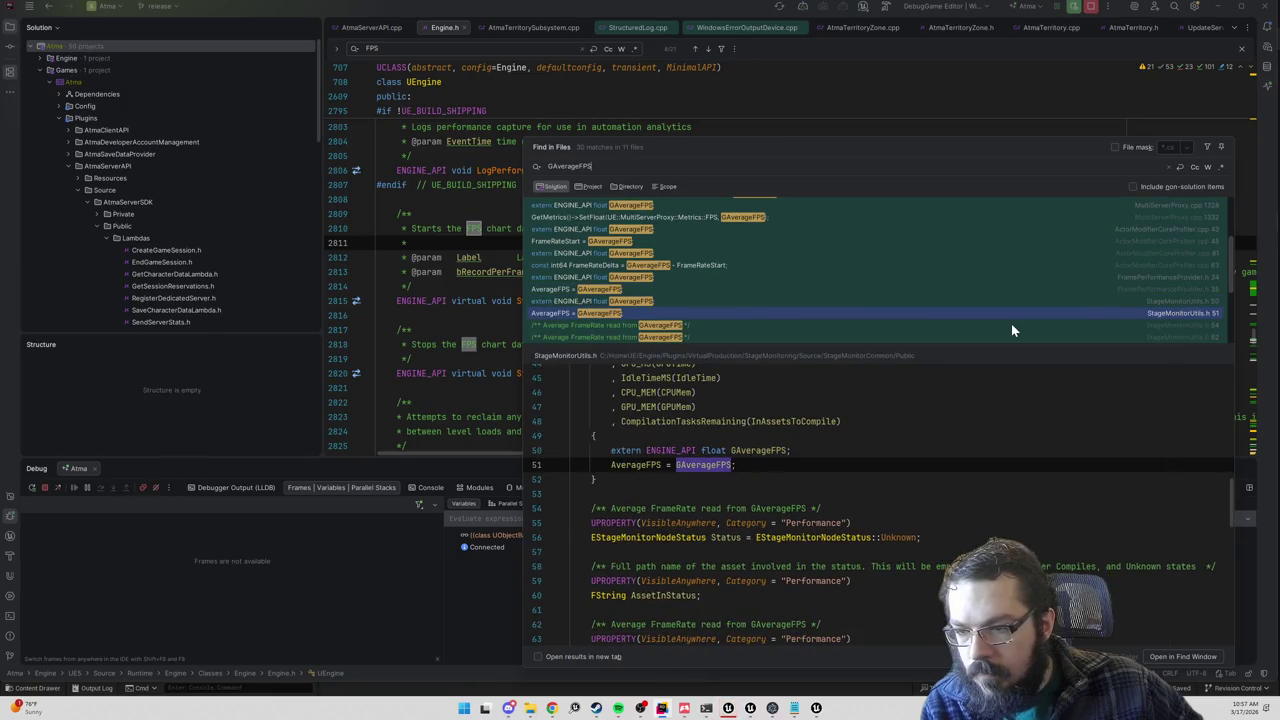
key("Down")
key("Down")
key("Down")
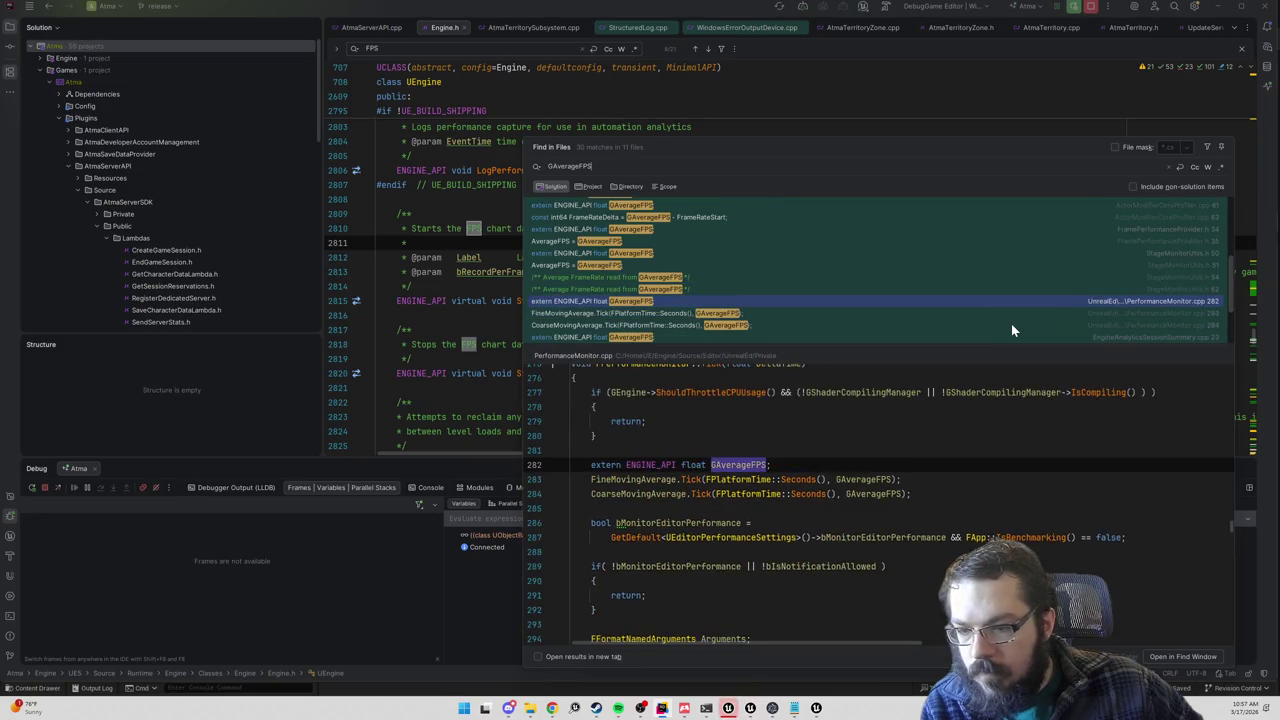
key("Down")
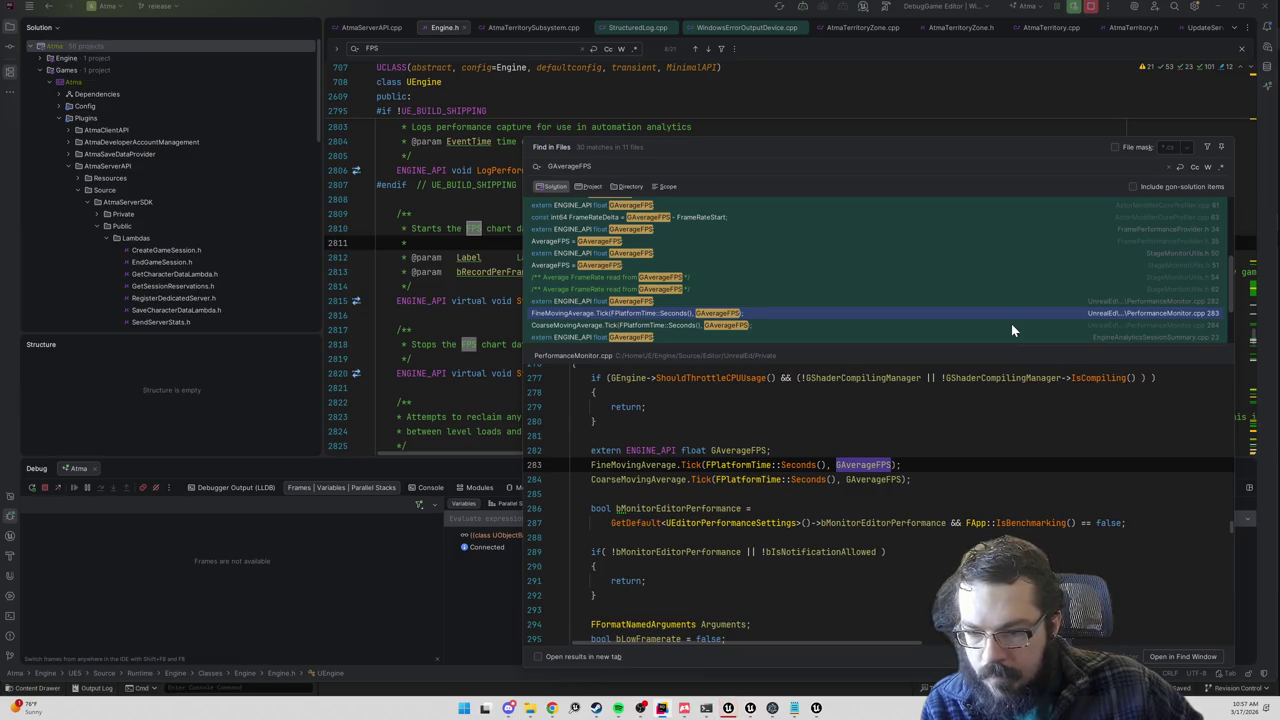
key("Up")
key("Down")
key("Down")
key("Down")
key("Down")
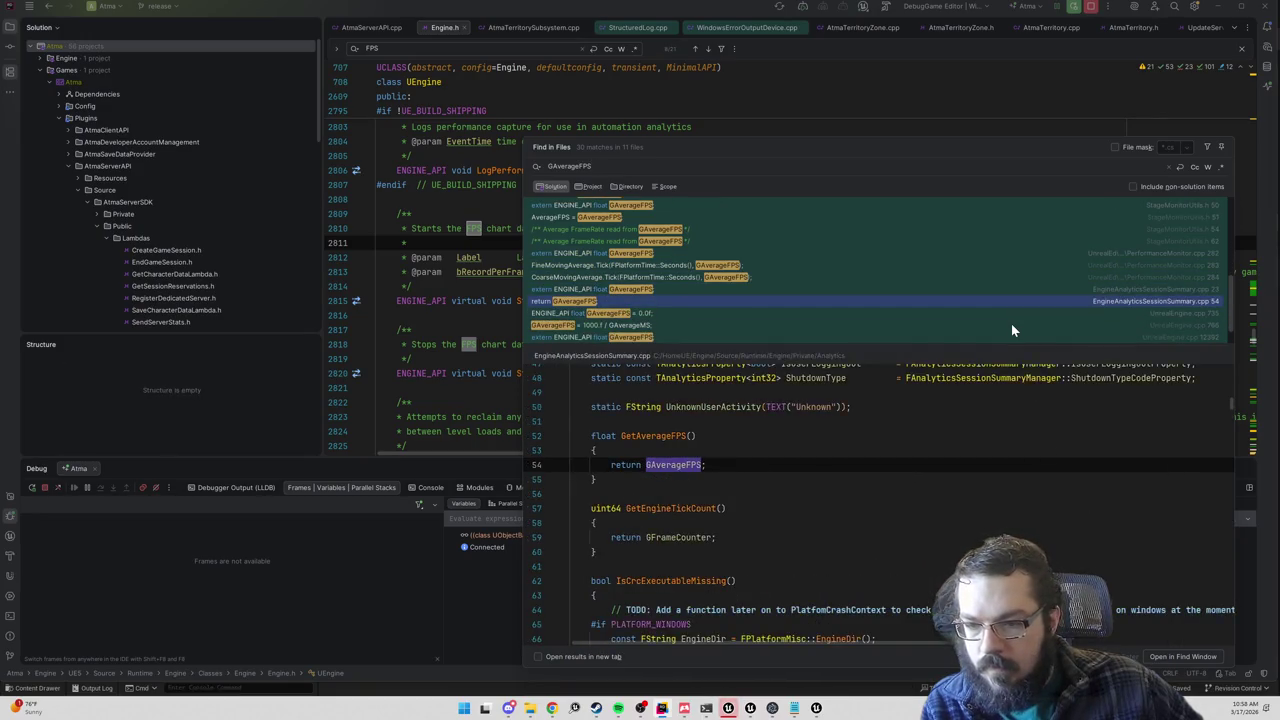
key("Down")
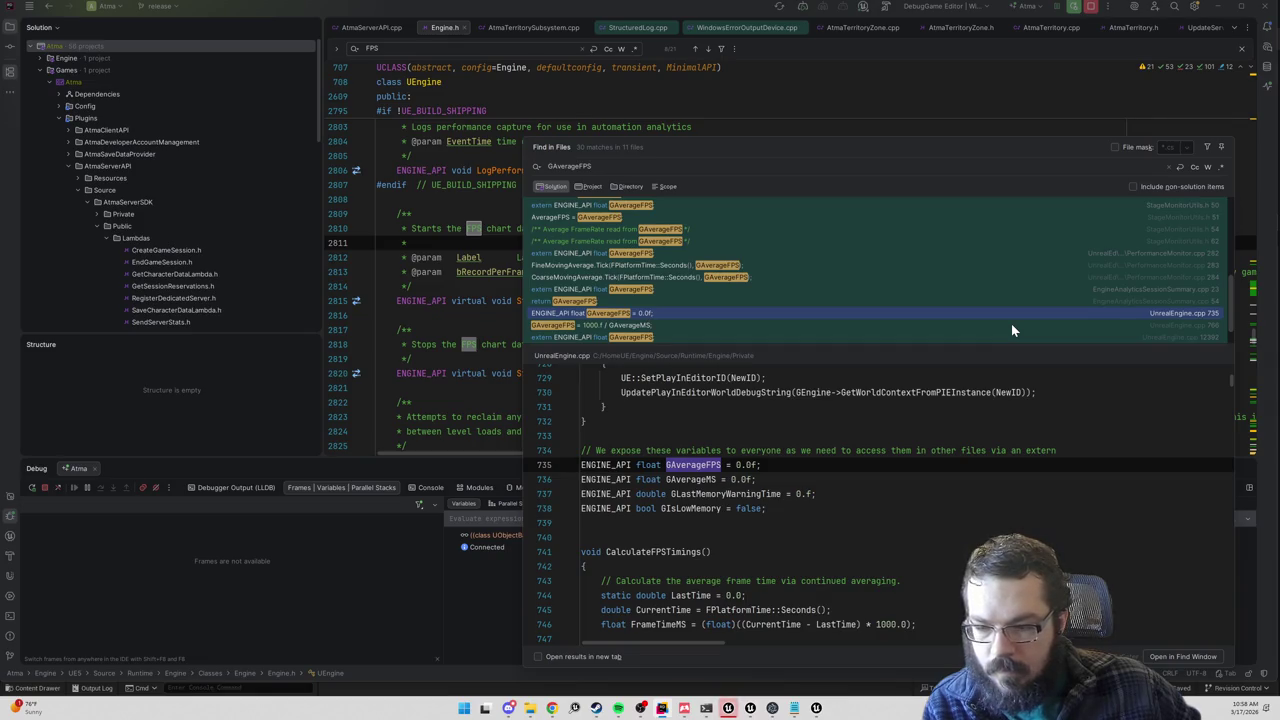
key("Down")
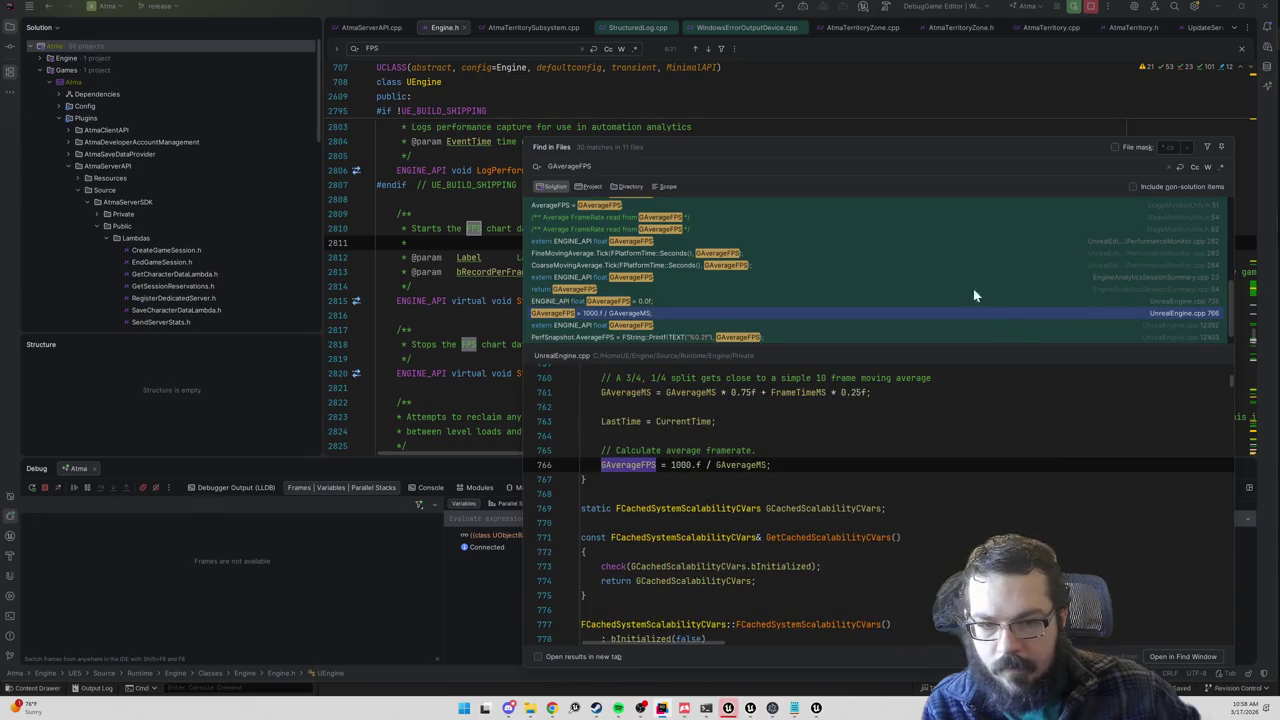
Step: Scroll the preview of the GAverageFPS calculation and close the leftover builds folder window
scroll(880, 505, "up", 3)
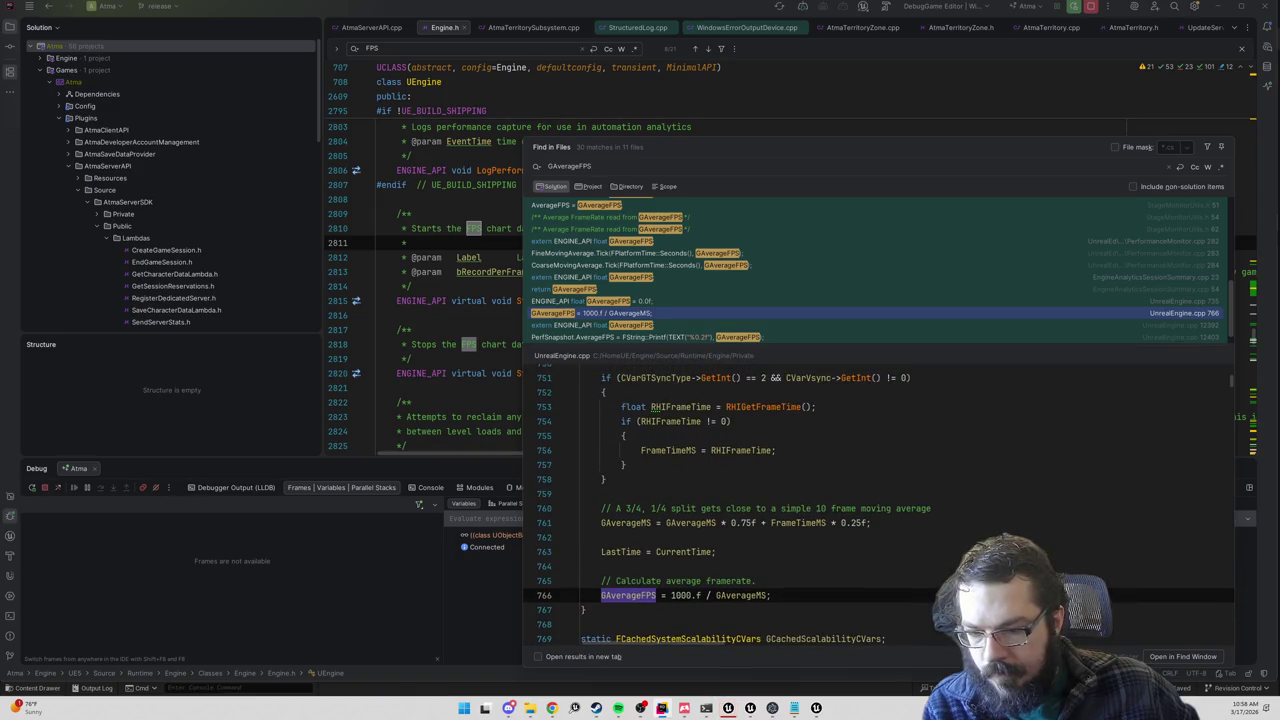
scroll(880, 505, "up", 1)
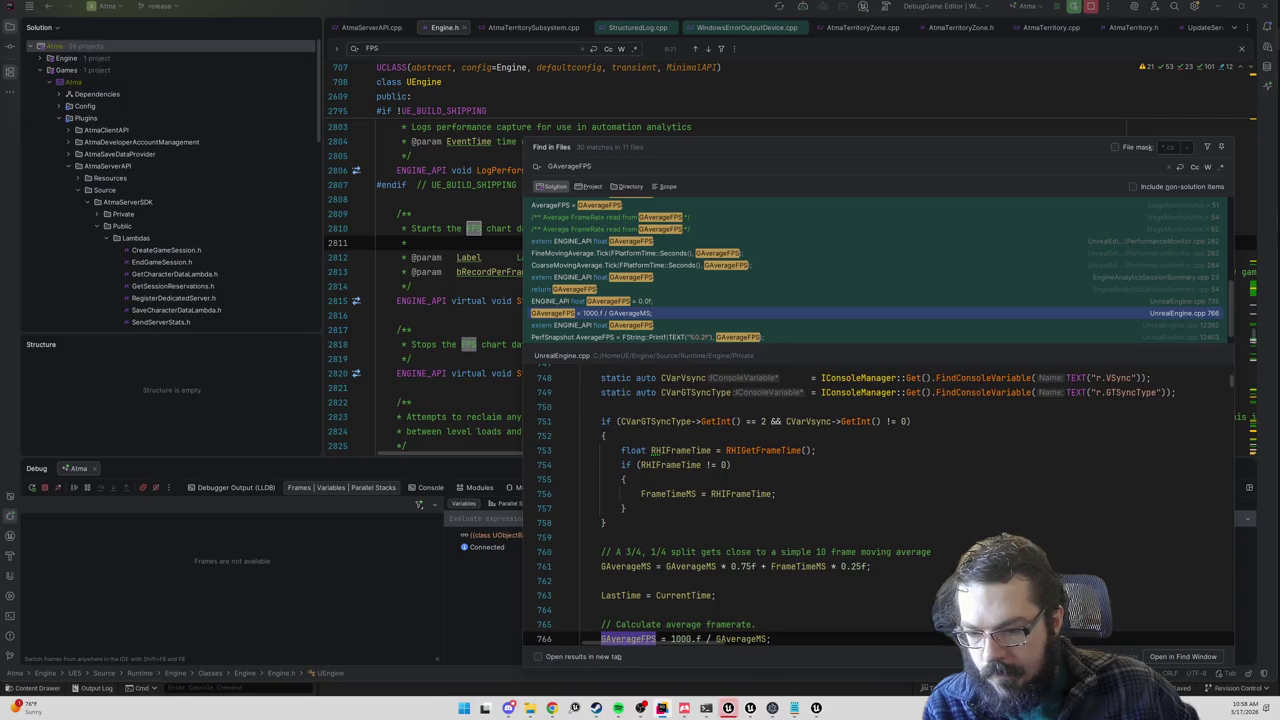
scroll(850, 505, "up", 4)
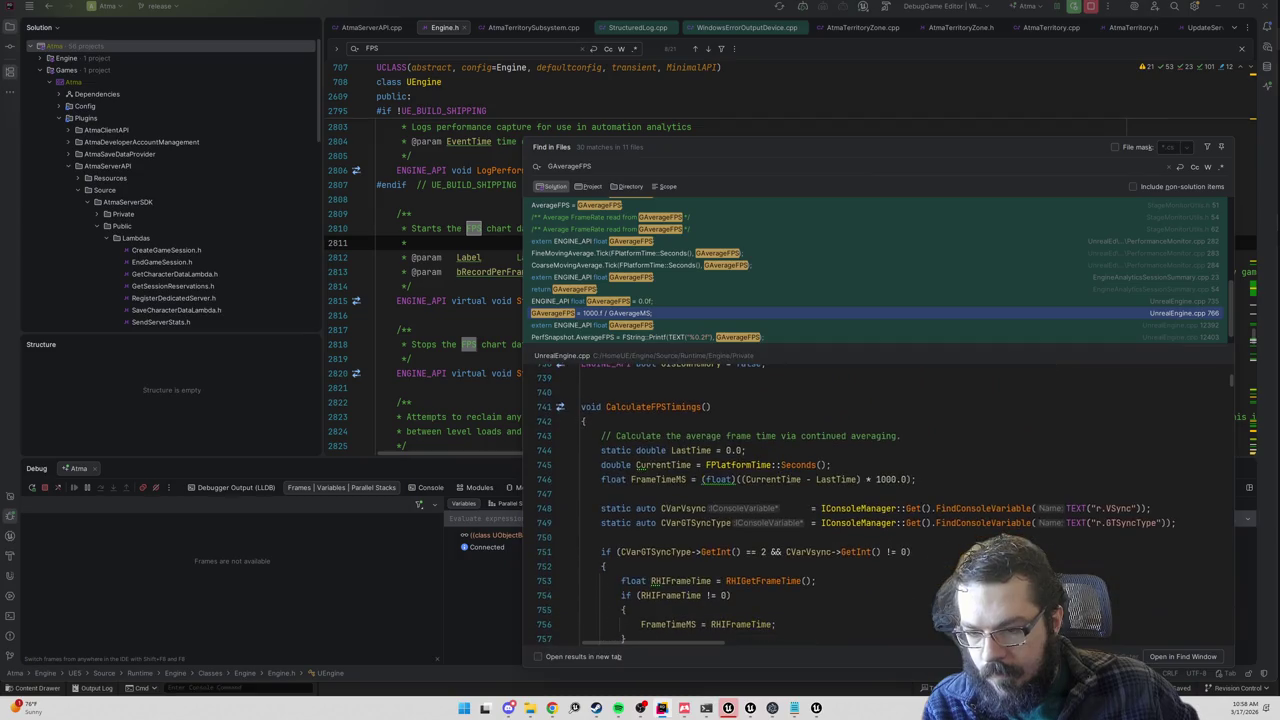
scroll(850, 505, "down", 6)
scroll(866, 320, "down", 1)
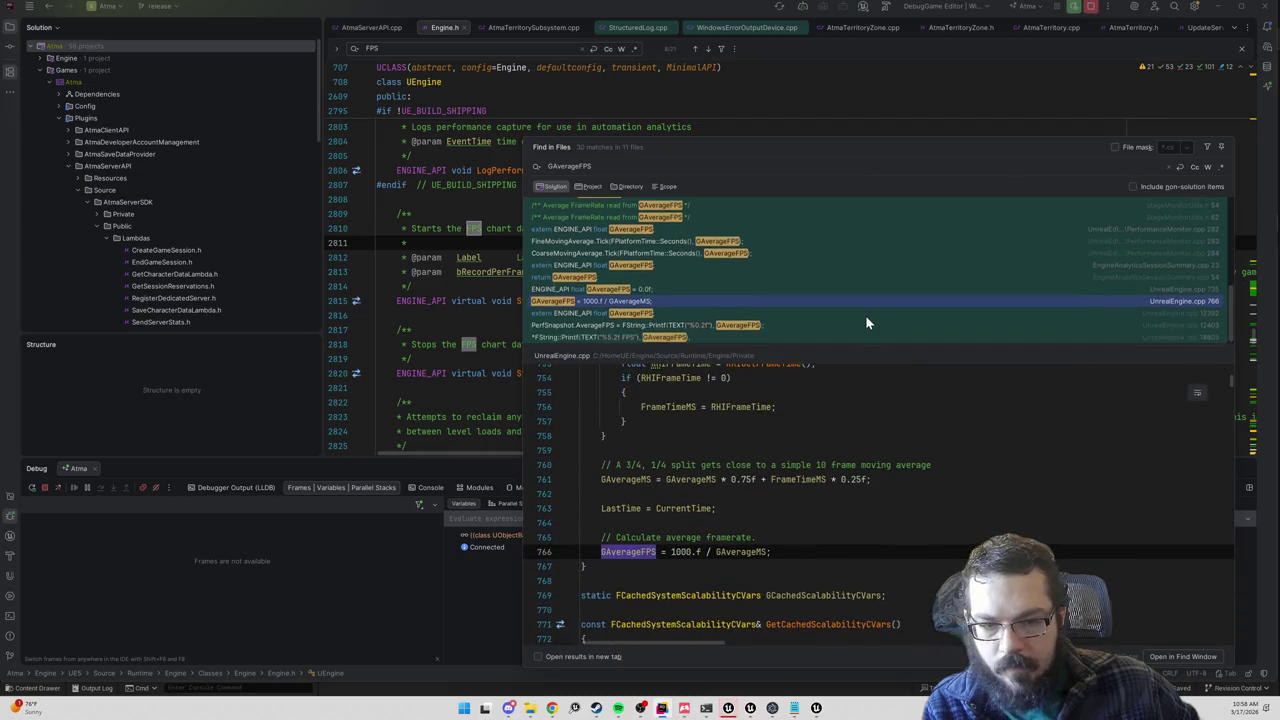
mouse_move(816, 708)
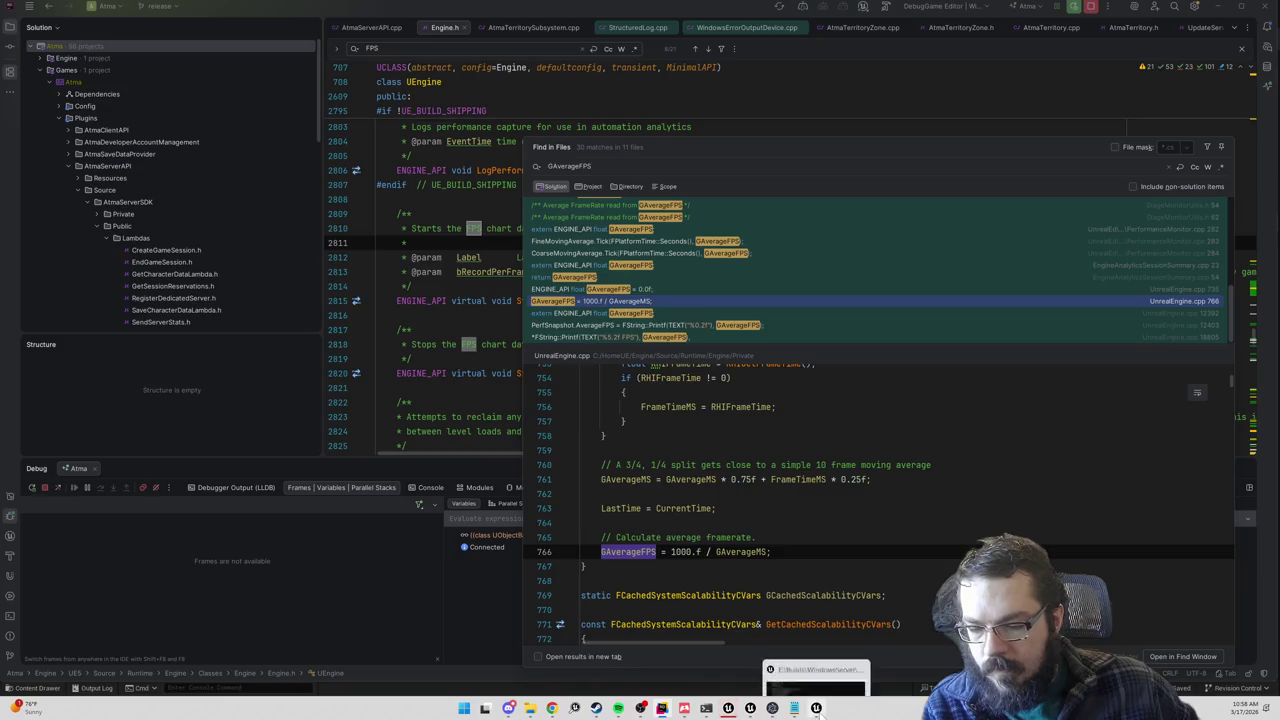
left_click(860, 636)
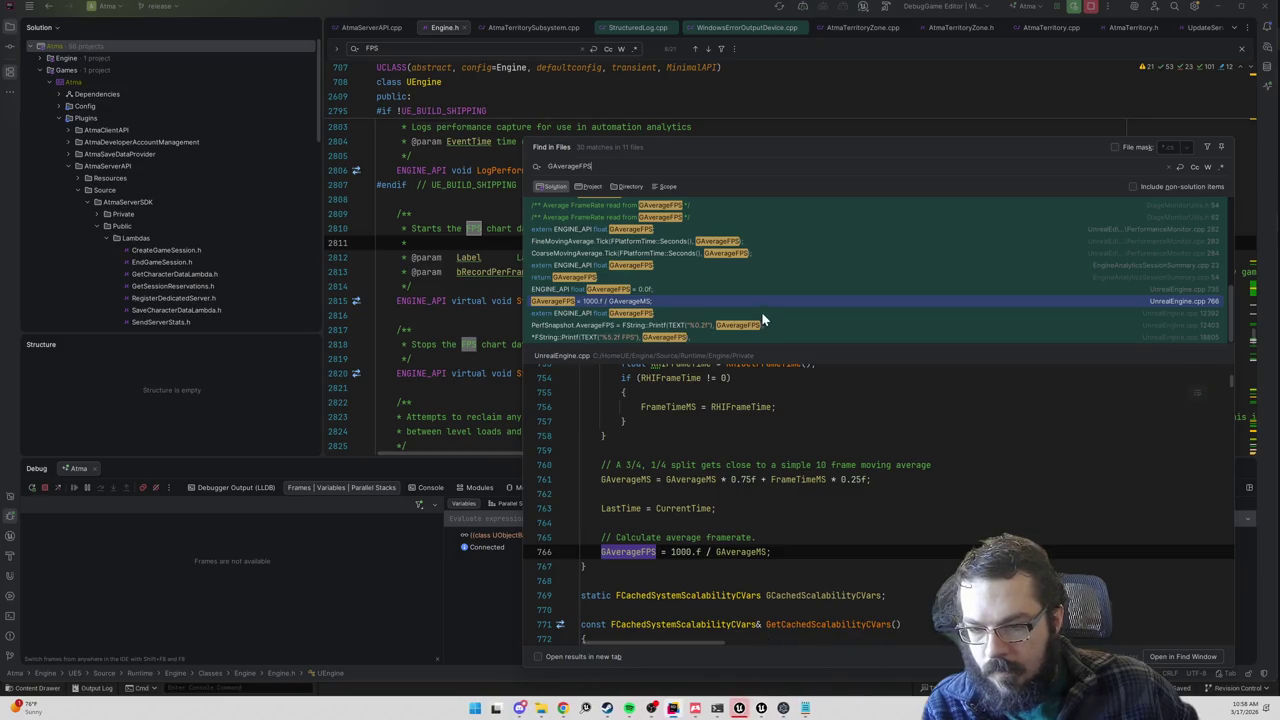
Step: Review the last GAverageFPS usages in UnrealEngine.cpp and PerformanceMonitor.cpp, then close the results
left_click(626, 320)
key("Down")
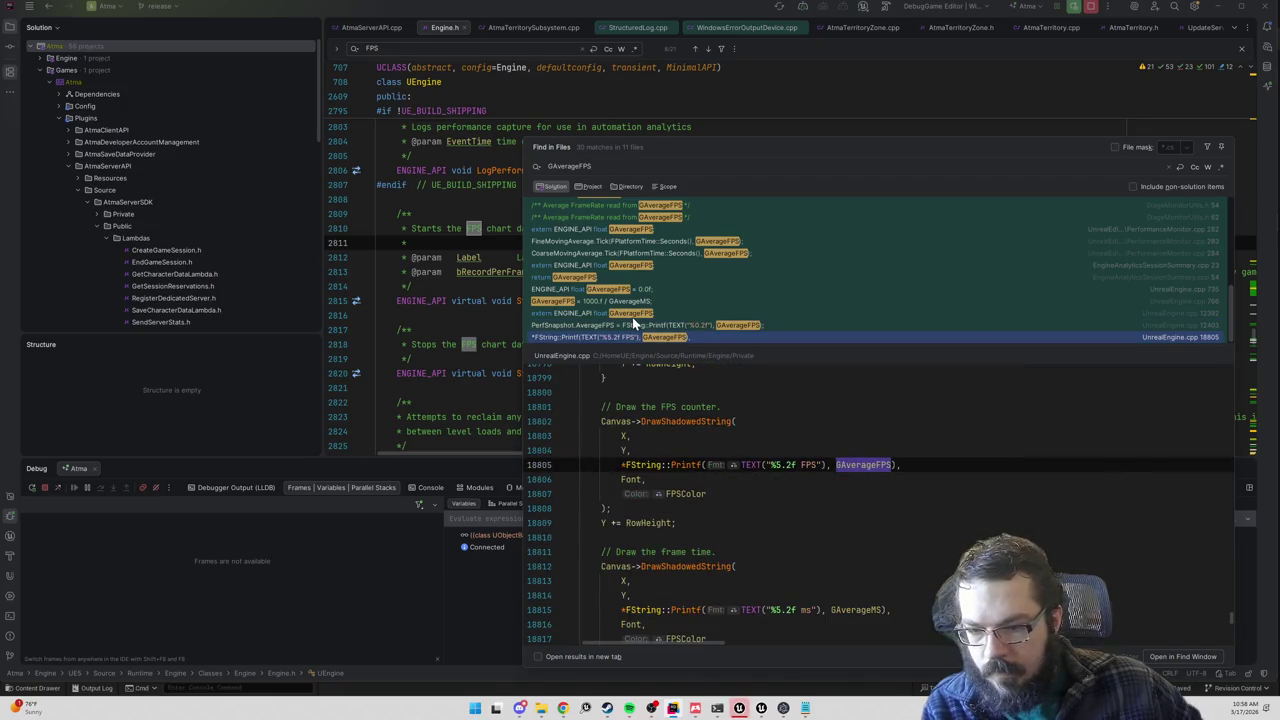
double_click(632, 315)
key("Up")
key("Up")
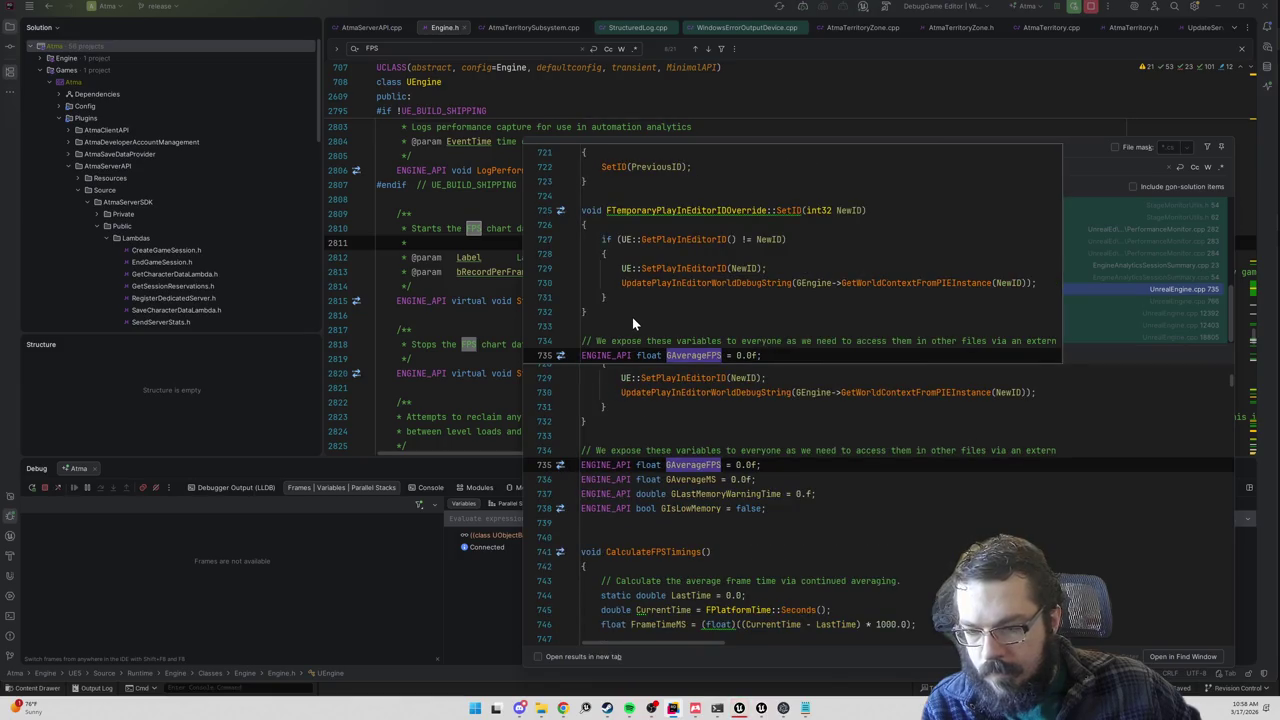
key("Up")
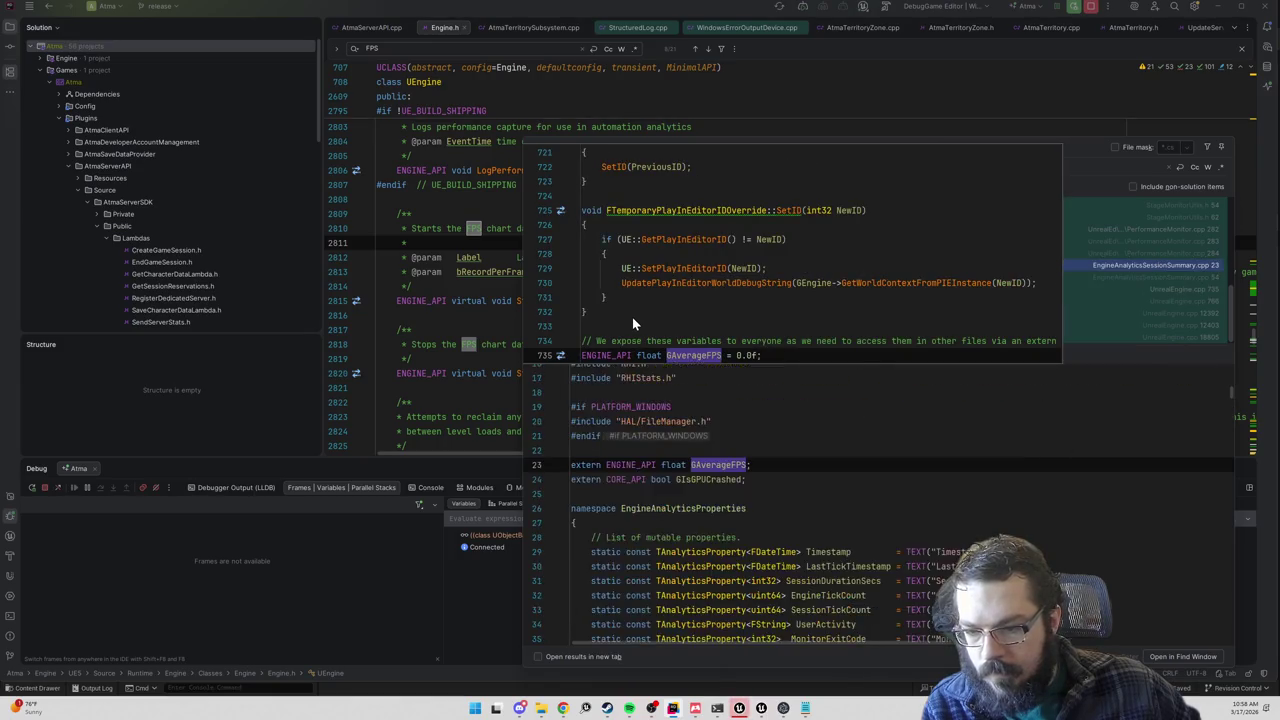
key("Up")
key("Up")
key("Up")
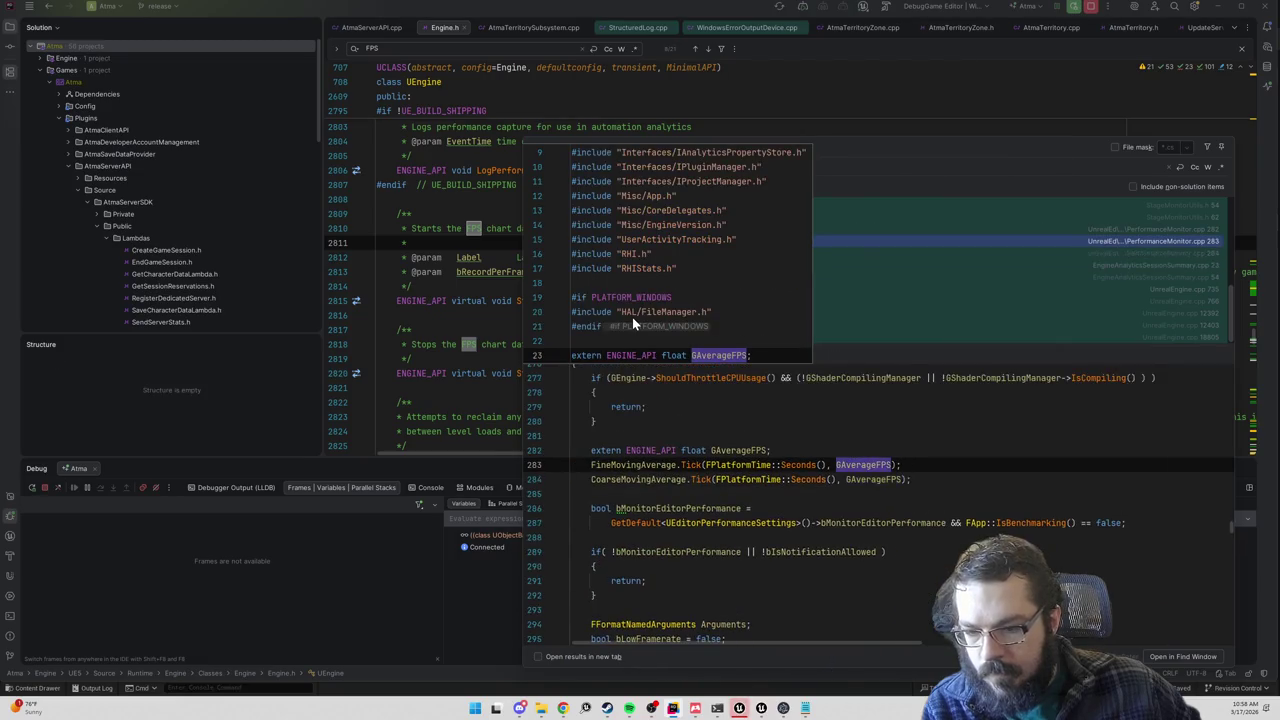
key("Escape")
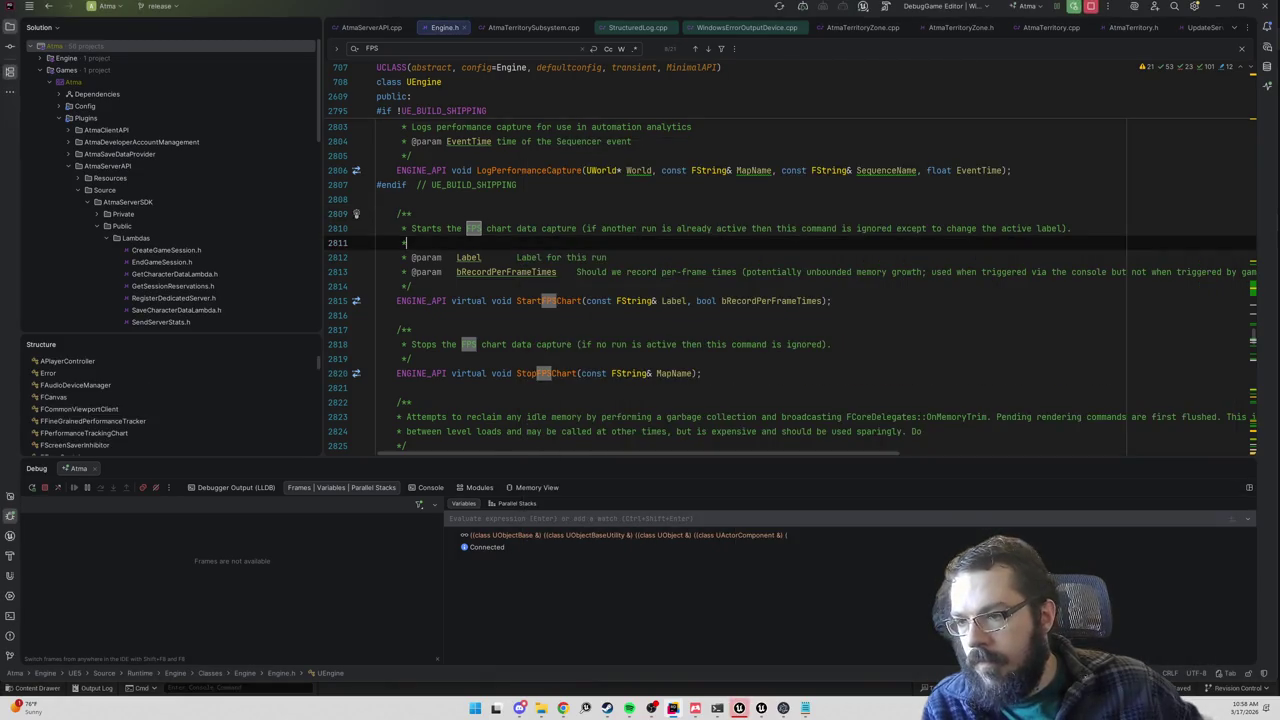
Step: Replace GEngine->GetMaxFPS() on line 301 with GAverageFPS
key("ctrl+alt+Left")
key("ctrl+alt+Left")
key("ctrl+alt+Left")
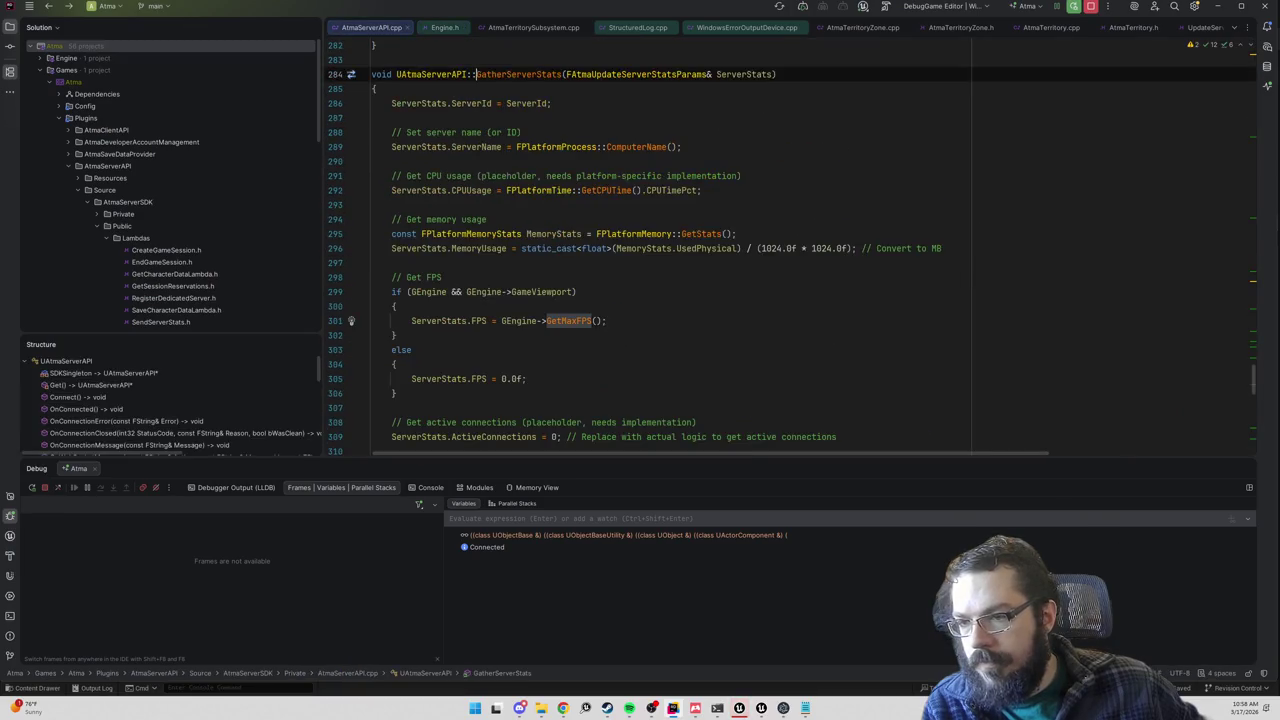
key("ctrl+alt+Right")
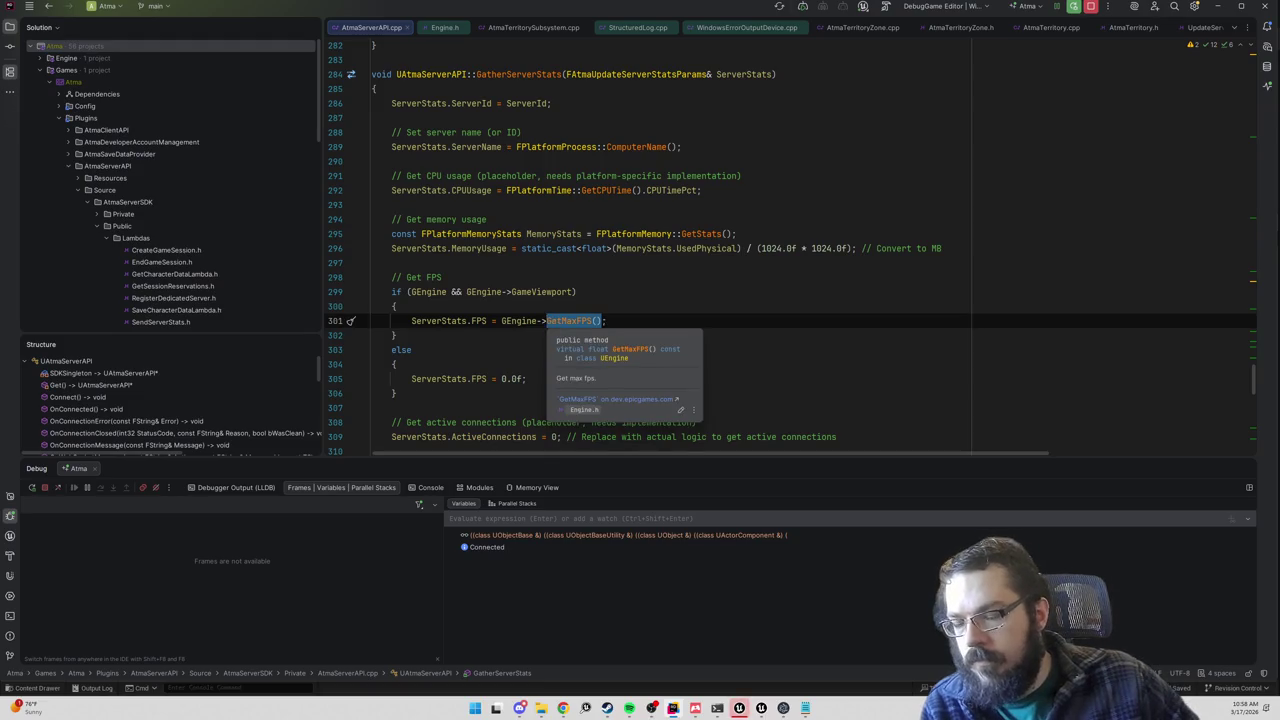
key("BackSpace")
type("GAverag")
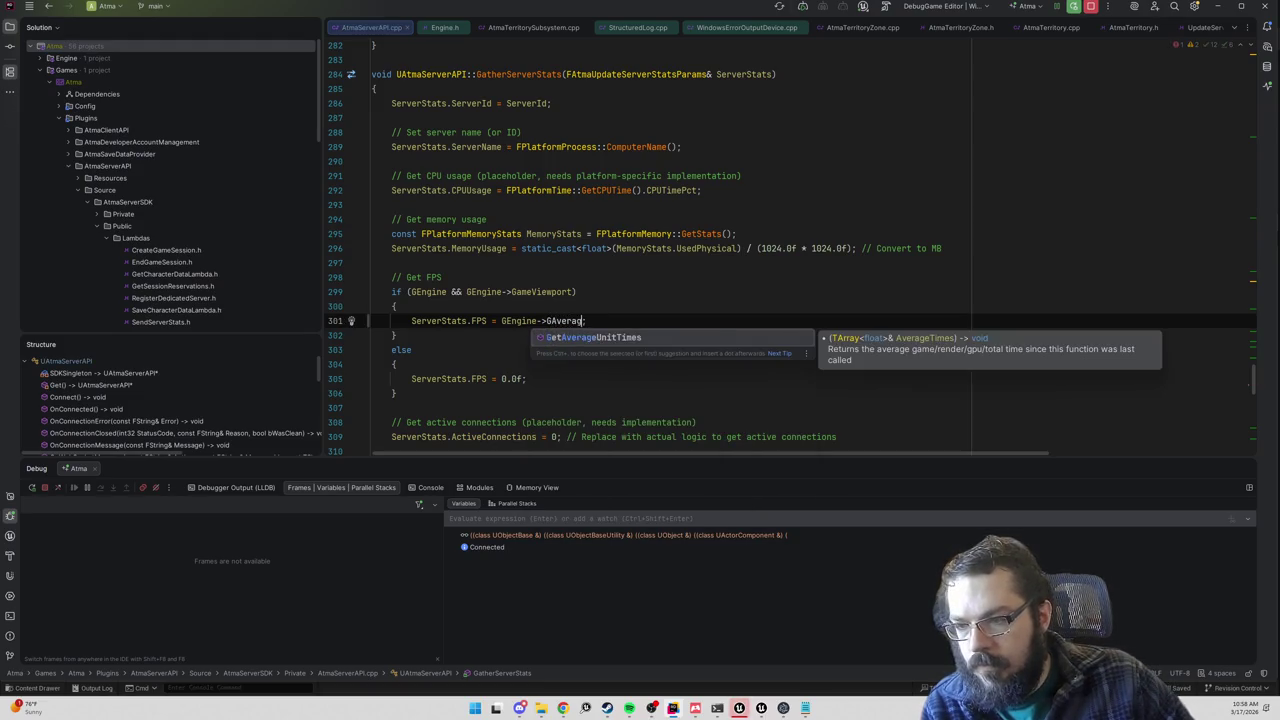
key("BackSpace")
key("BackSpace")
key("BackSpace")
key("BackSpace")
type("AverageFPS")
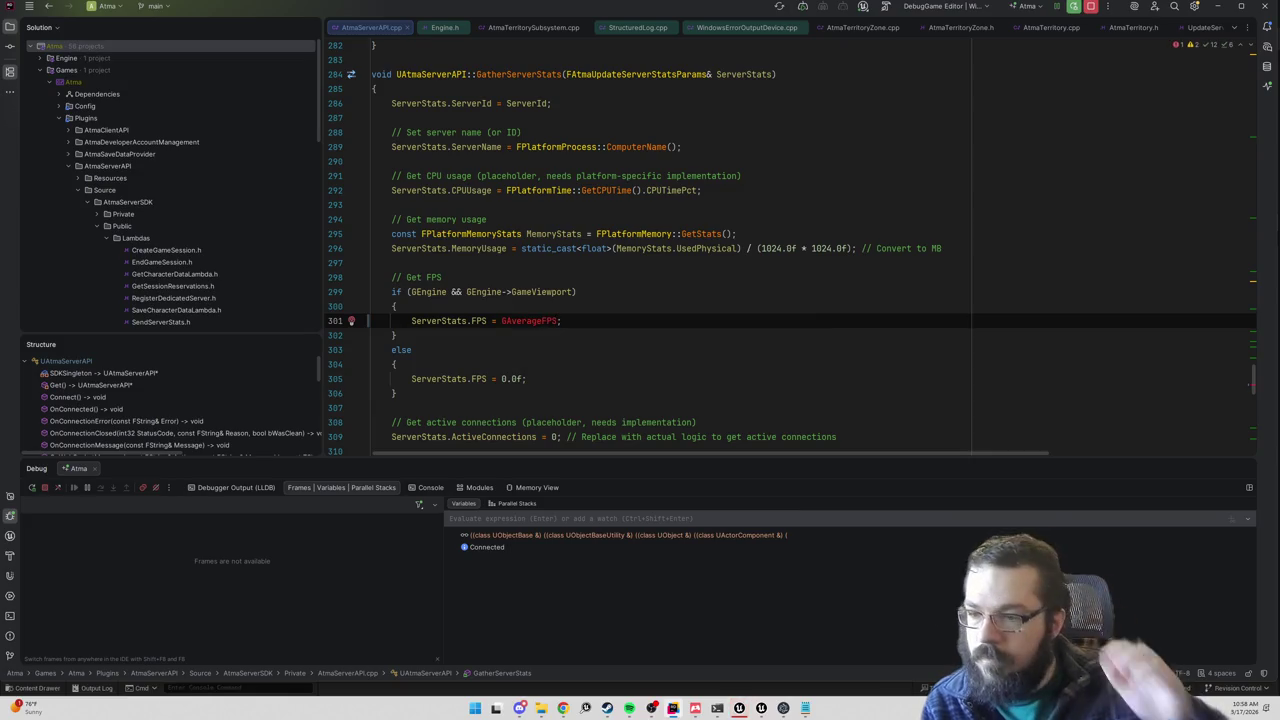
Step: Copy the extern GAverageFPS declaration from Find in Files and paste it above the FPS assignment
key("ctrl+shift+f")
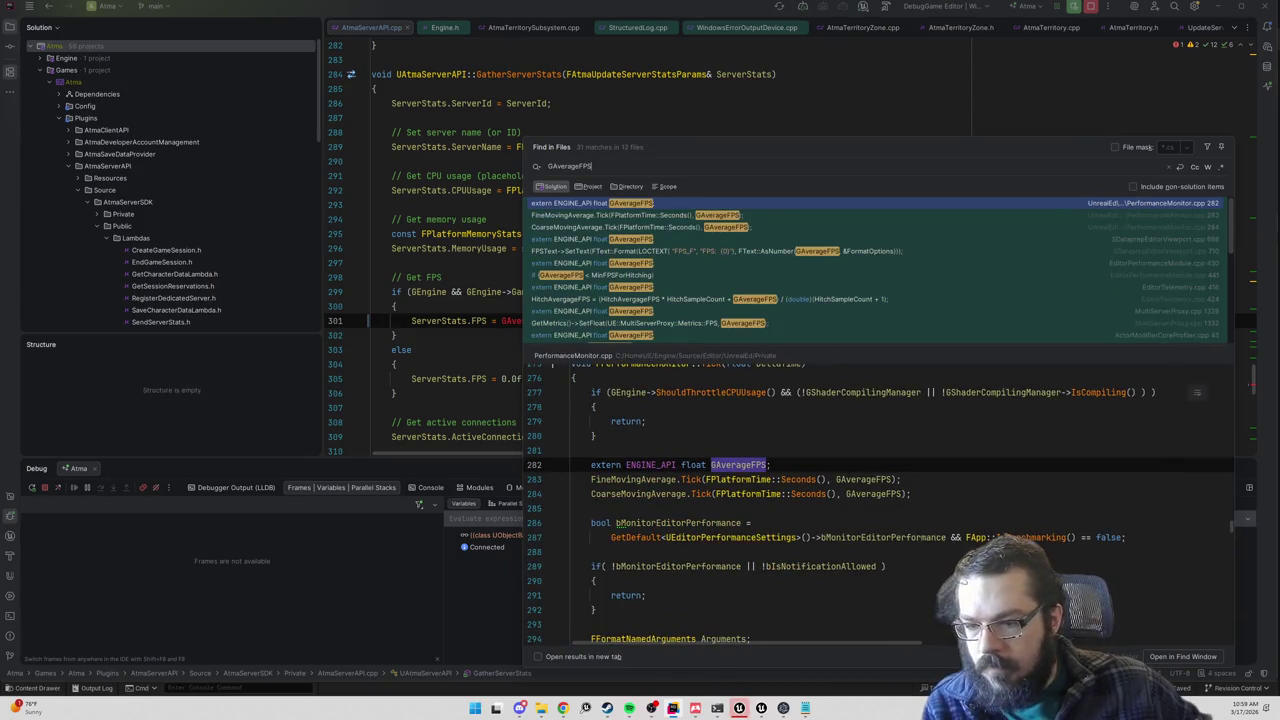
left_click_drag(770, 465, 591, 466)
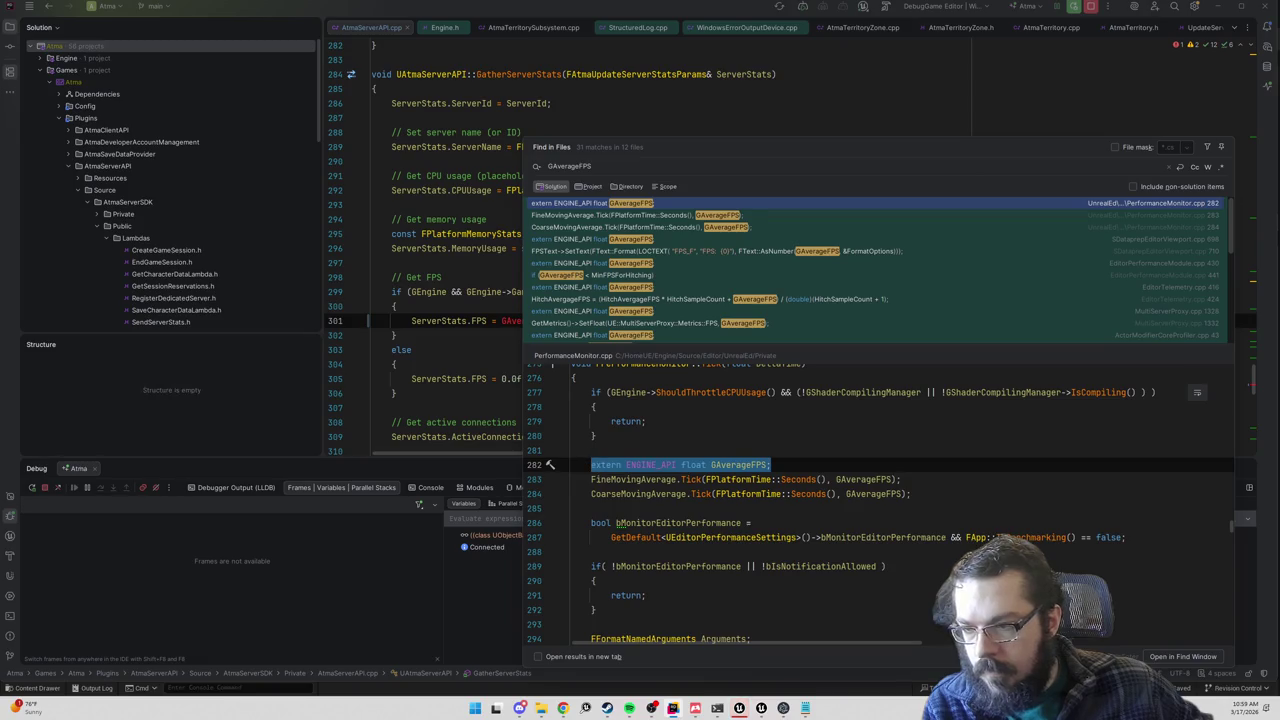
key("ctrl+c")
key("Escape")
key("Return")
key("ctrl+v")
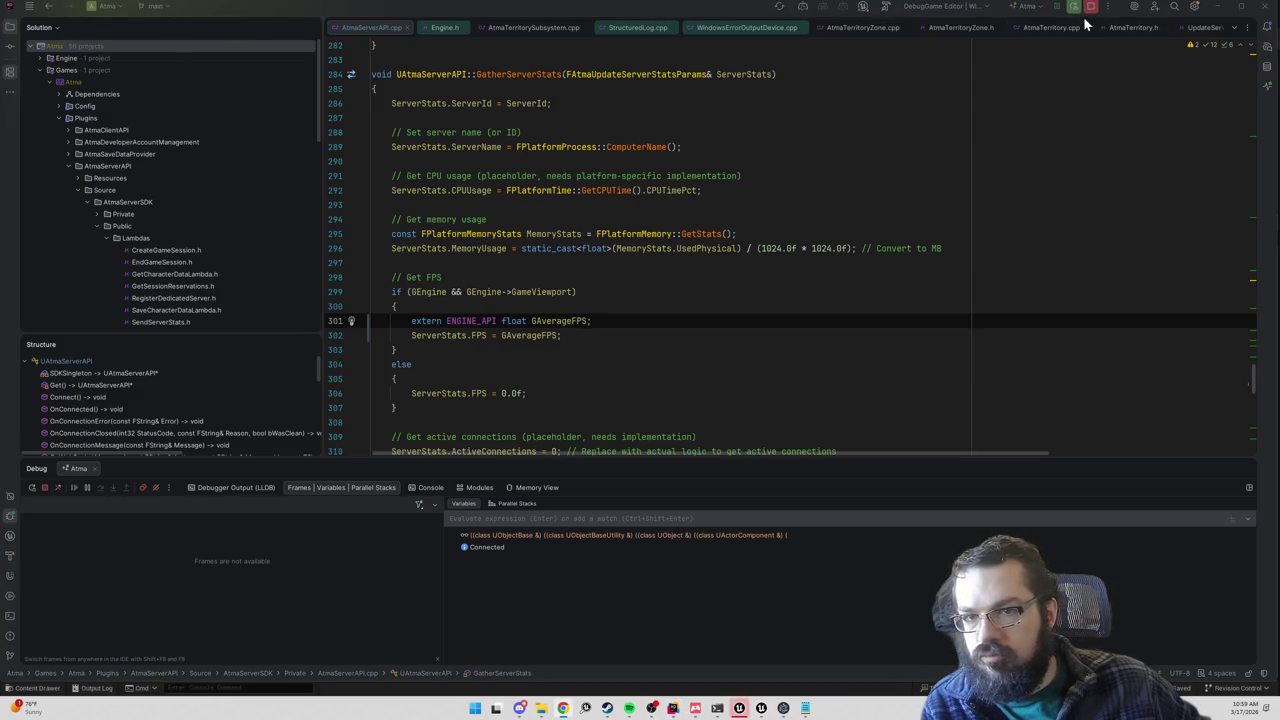
key("alt+Tab")
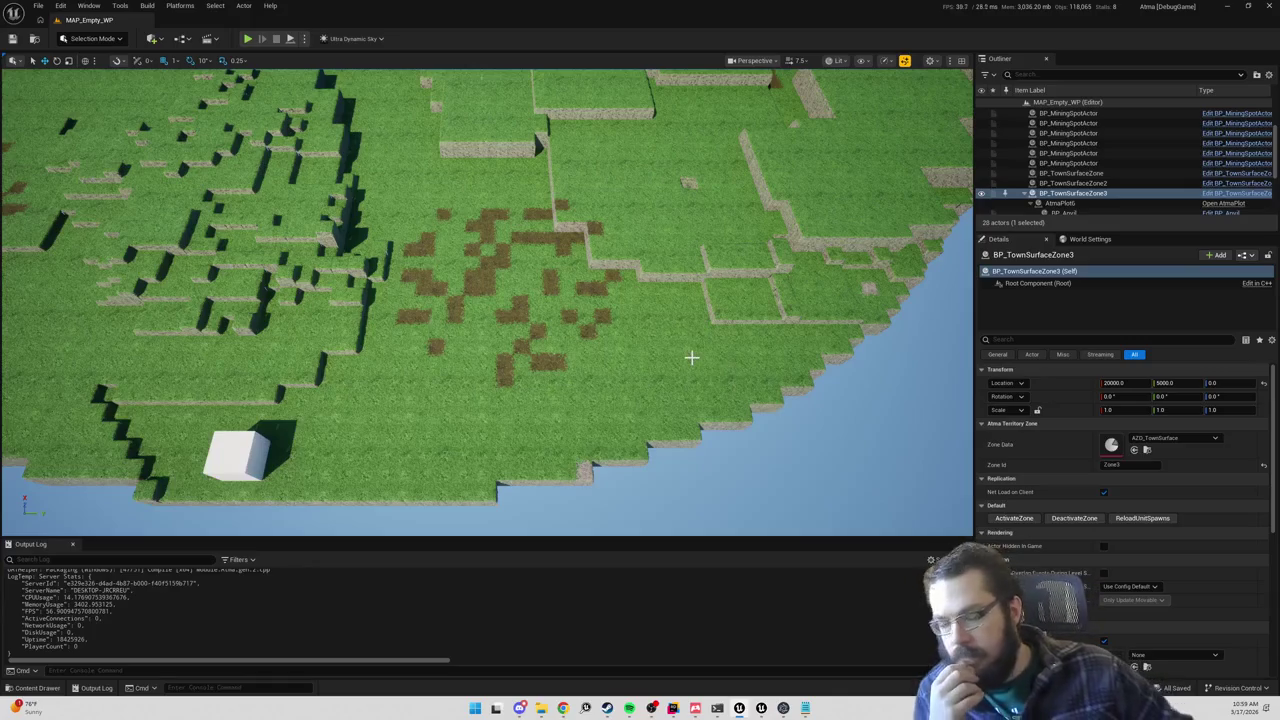
Step: Recompile with Live Coding, set play sessions to run as client, and close the finished log
key("ctrl+alt+F11")
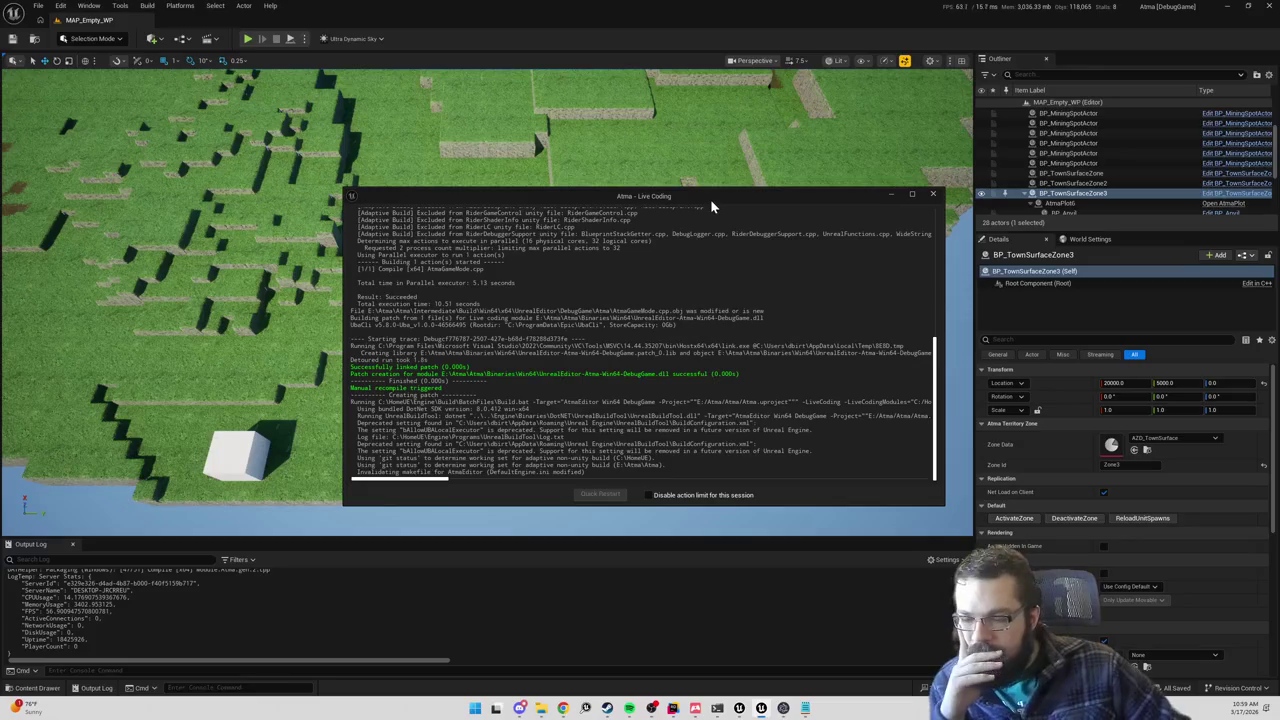
left_click(305, 40)
mouse_move(414, 245)
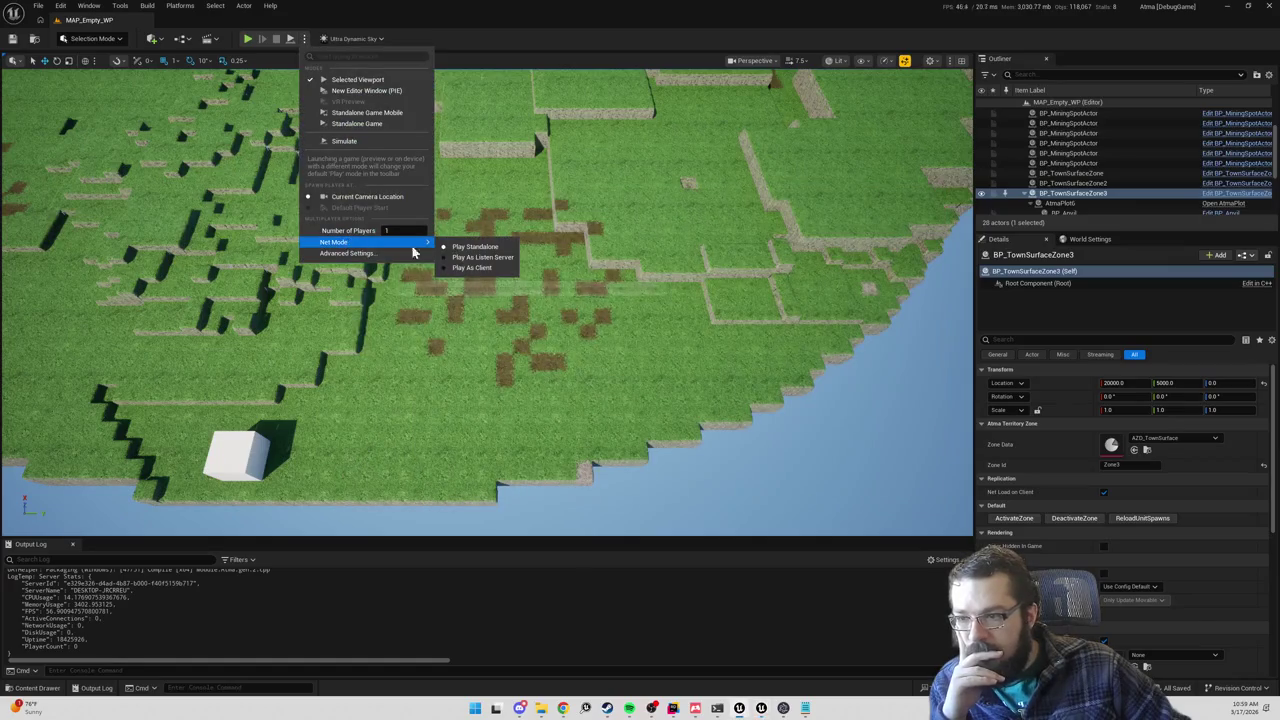
left_click(480, 277)
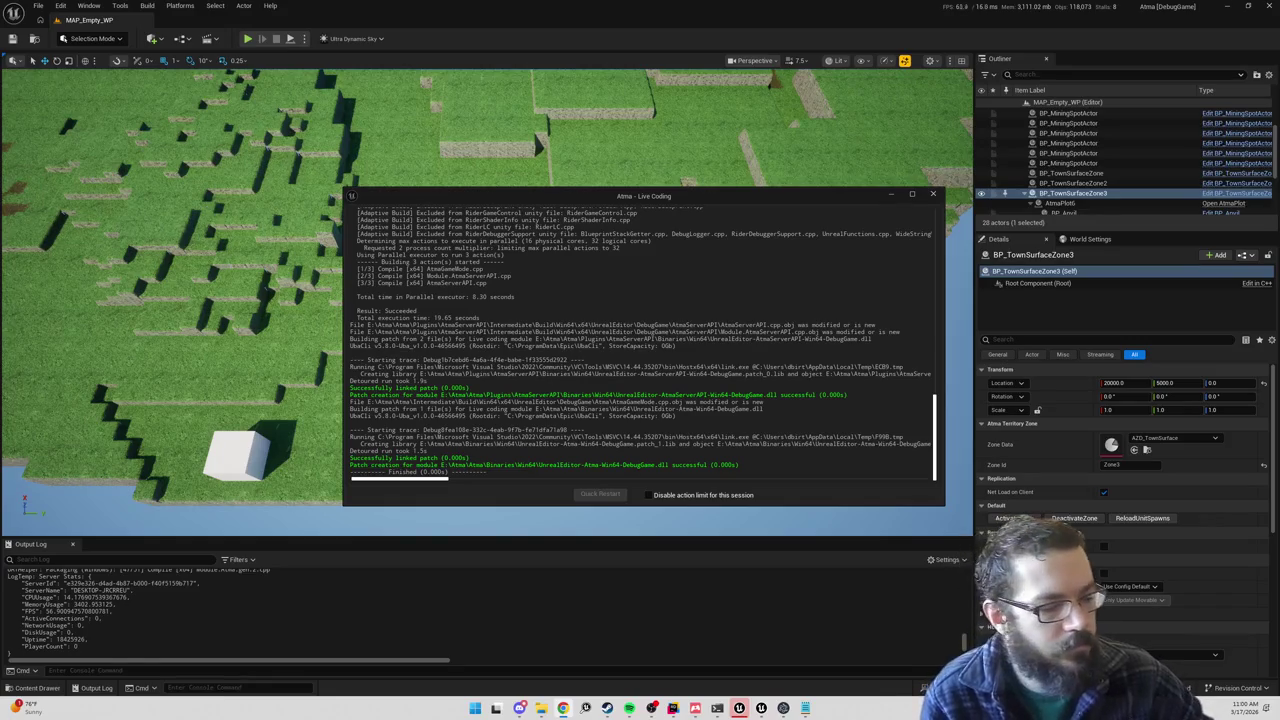
left_click(932, 194)
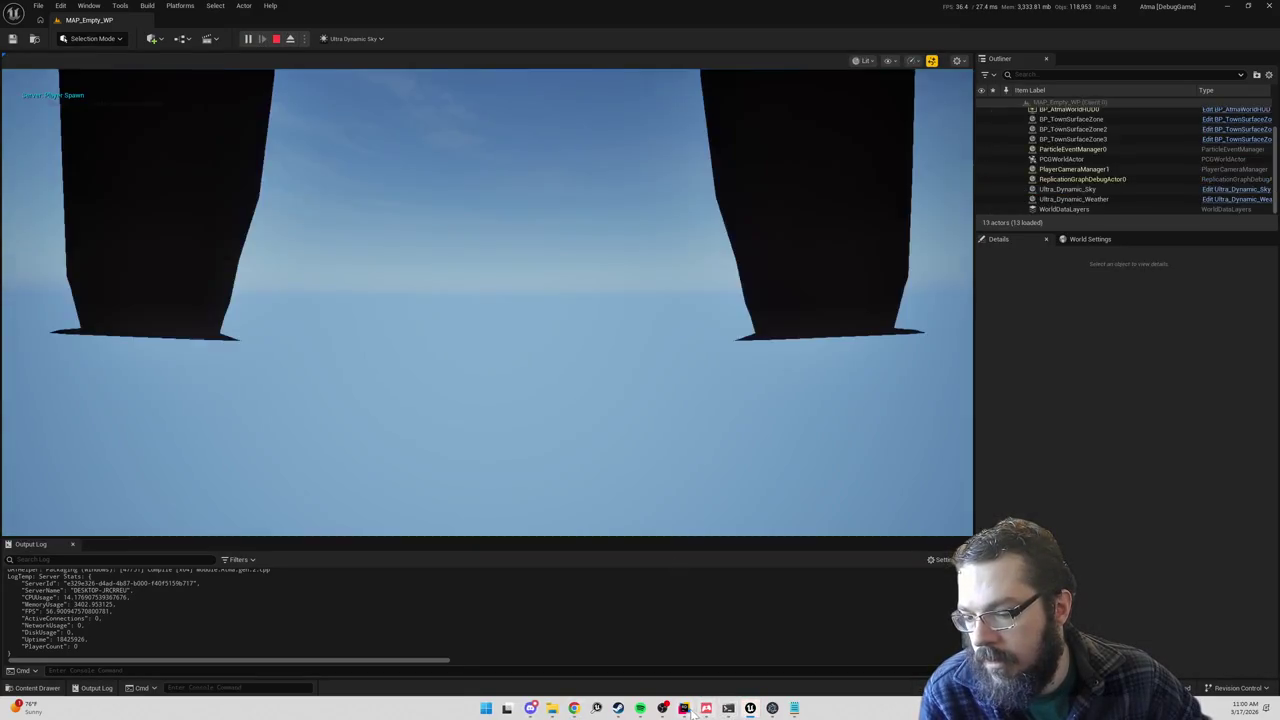
Step: Set a breakpoint on the ServerStats.FPS assignment line in Rider
left_click(685, 709)
left_click(337, 335)
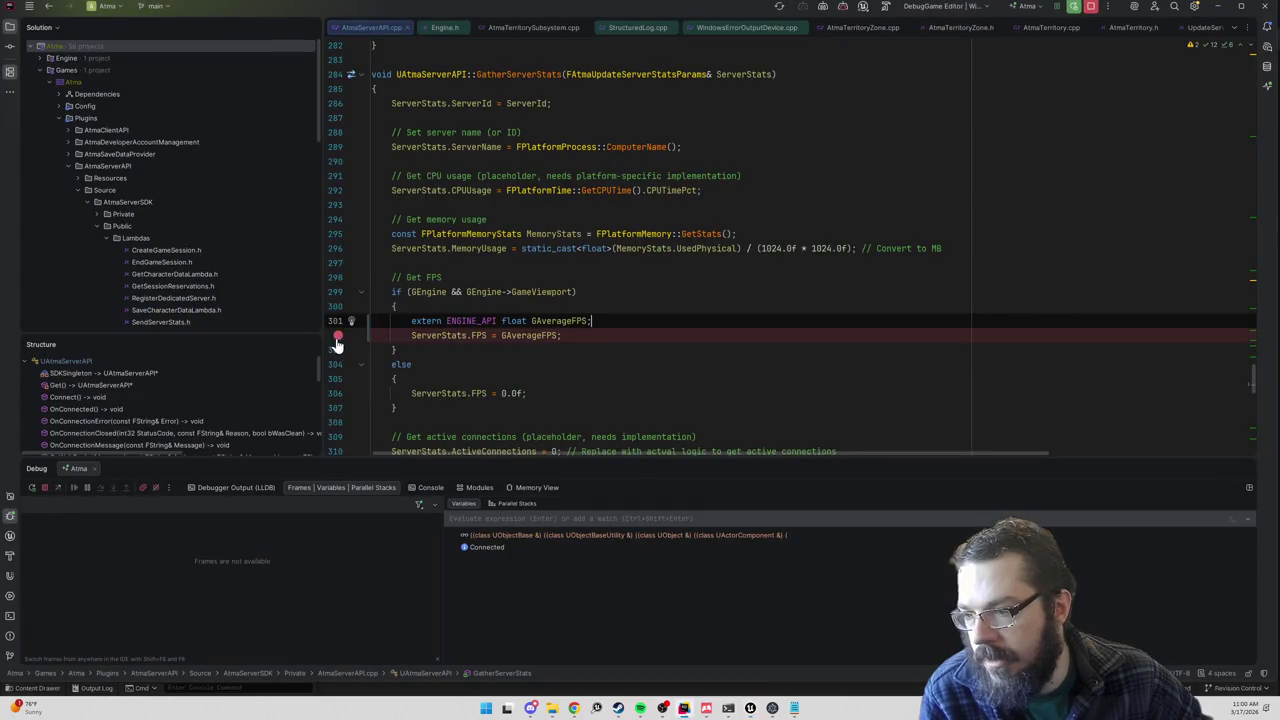
key("alt+Tab")
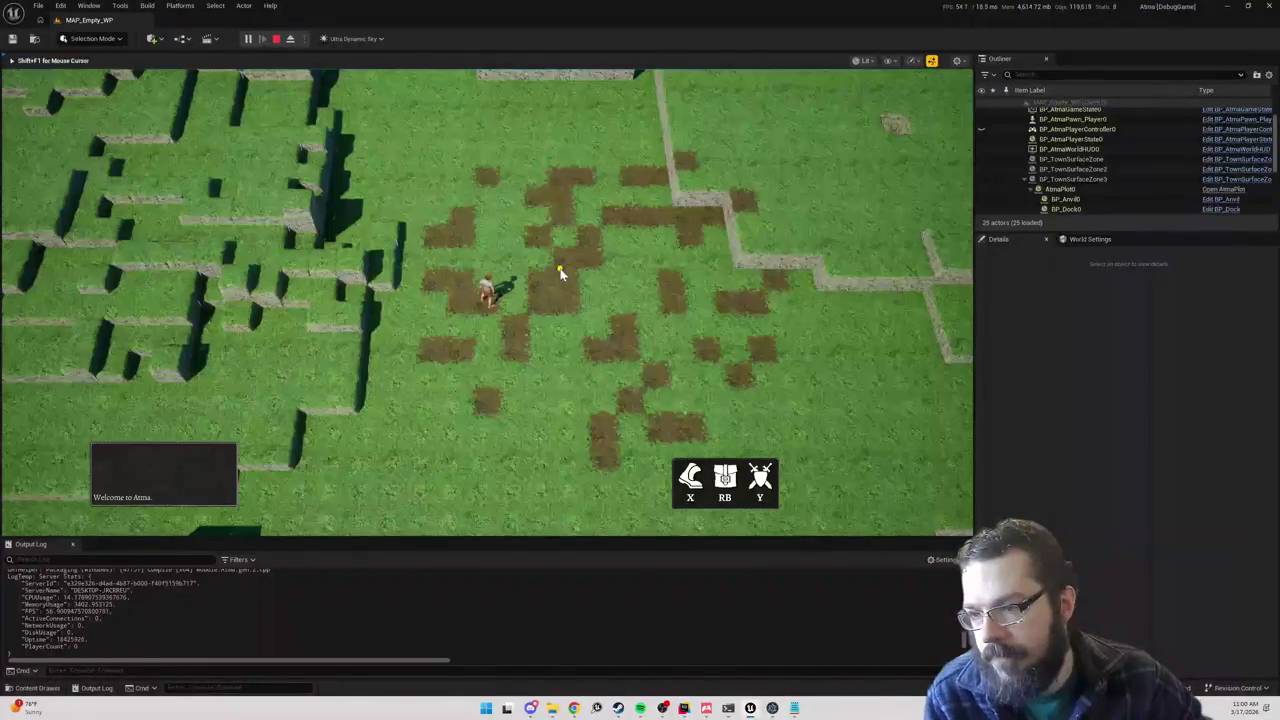
Step: Run the character around the map until the debugger breaks
scroll(620, 311, "up", 3)
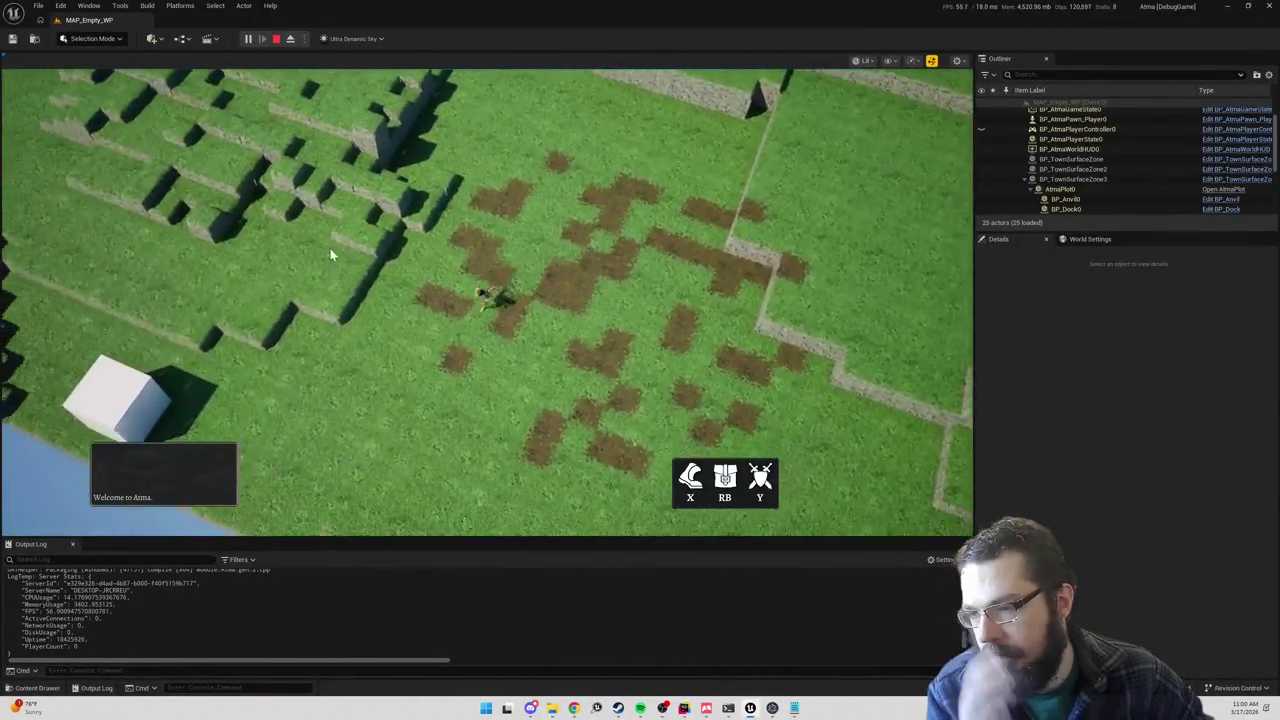
left_click(330, 255)
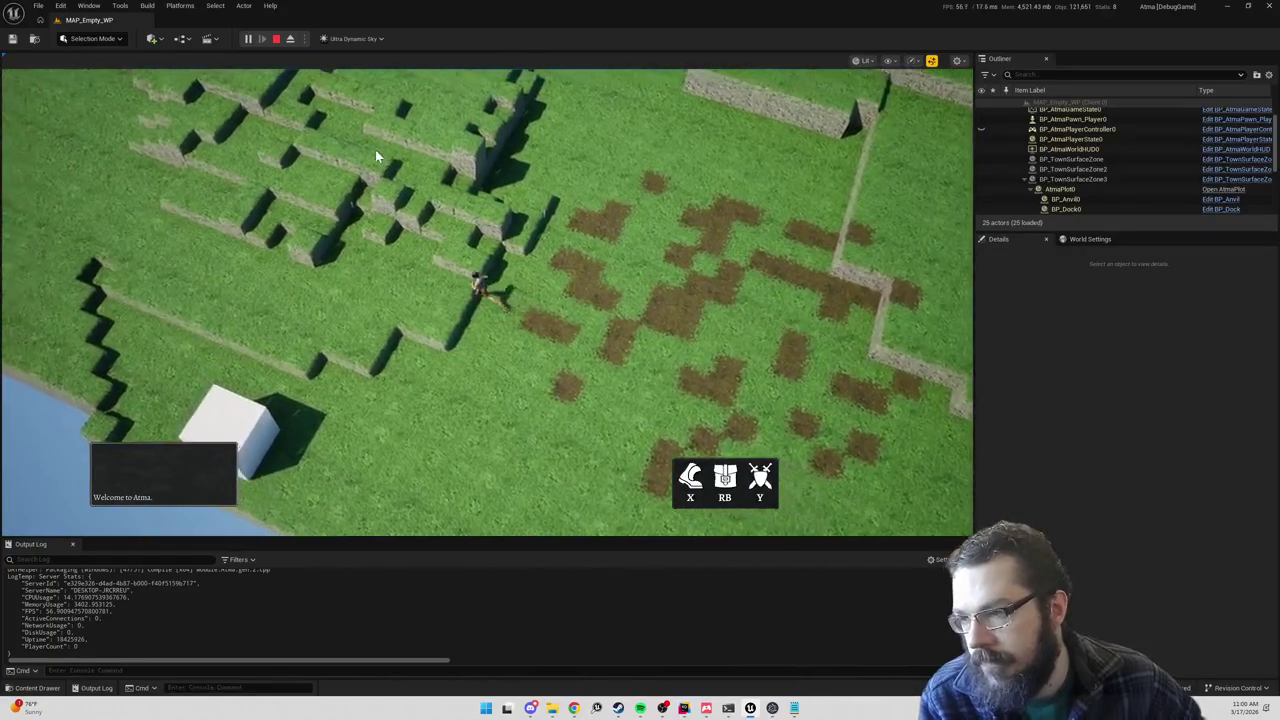
left_click(409, 178)
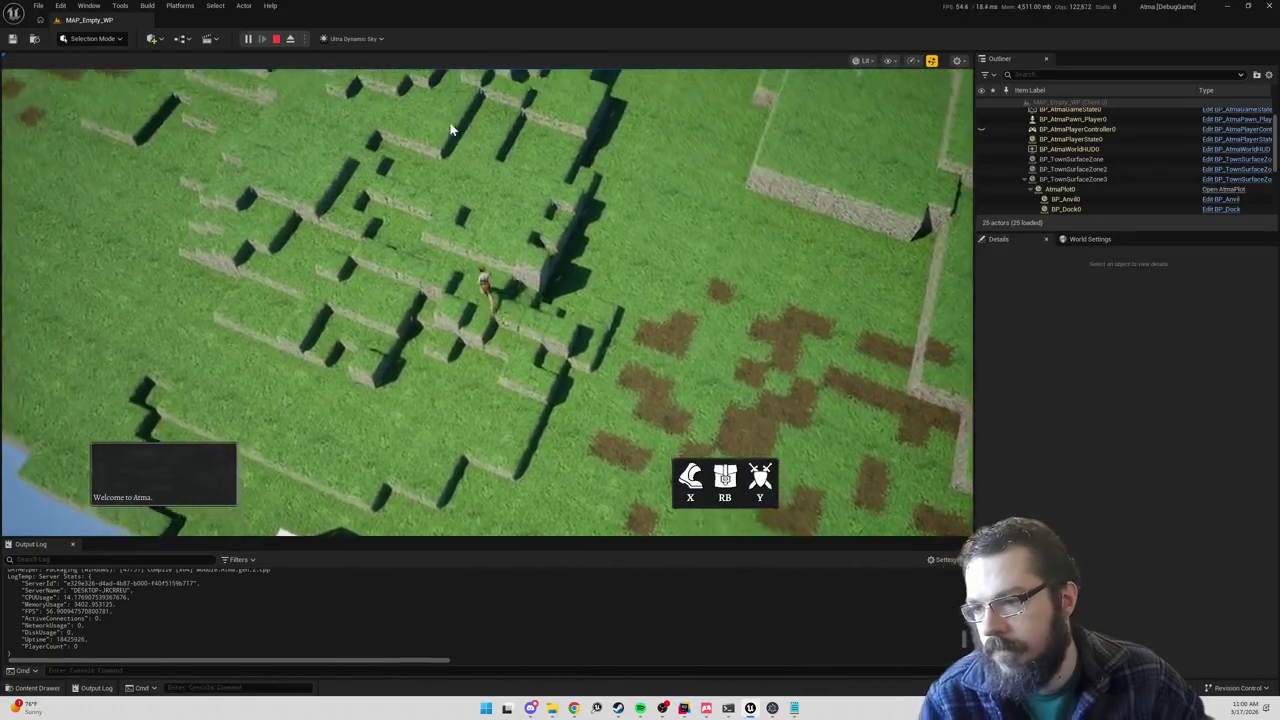
left_click(739, 213)
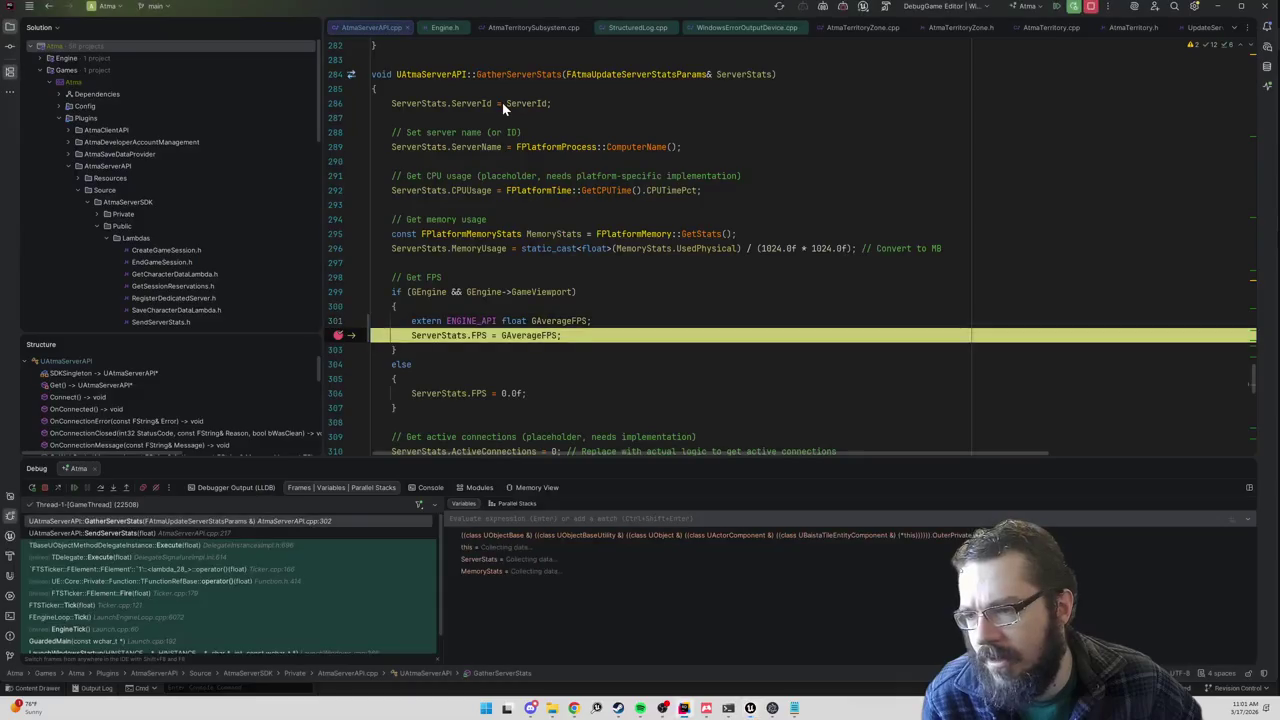
Step: Step over to see FPS ≈ 55.83, remove the line 302 breakpoint, and resume execution
mouse_move(530, 337)
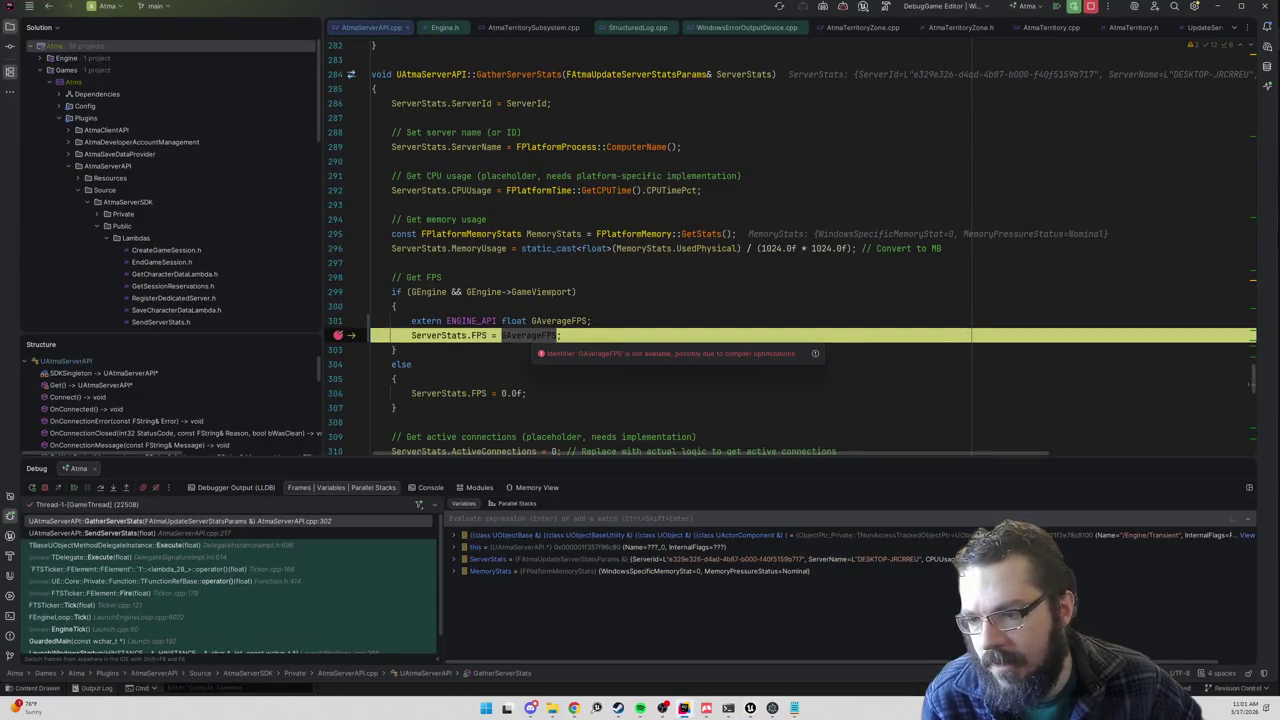
mouse_move(559, 321)
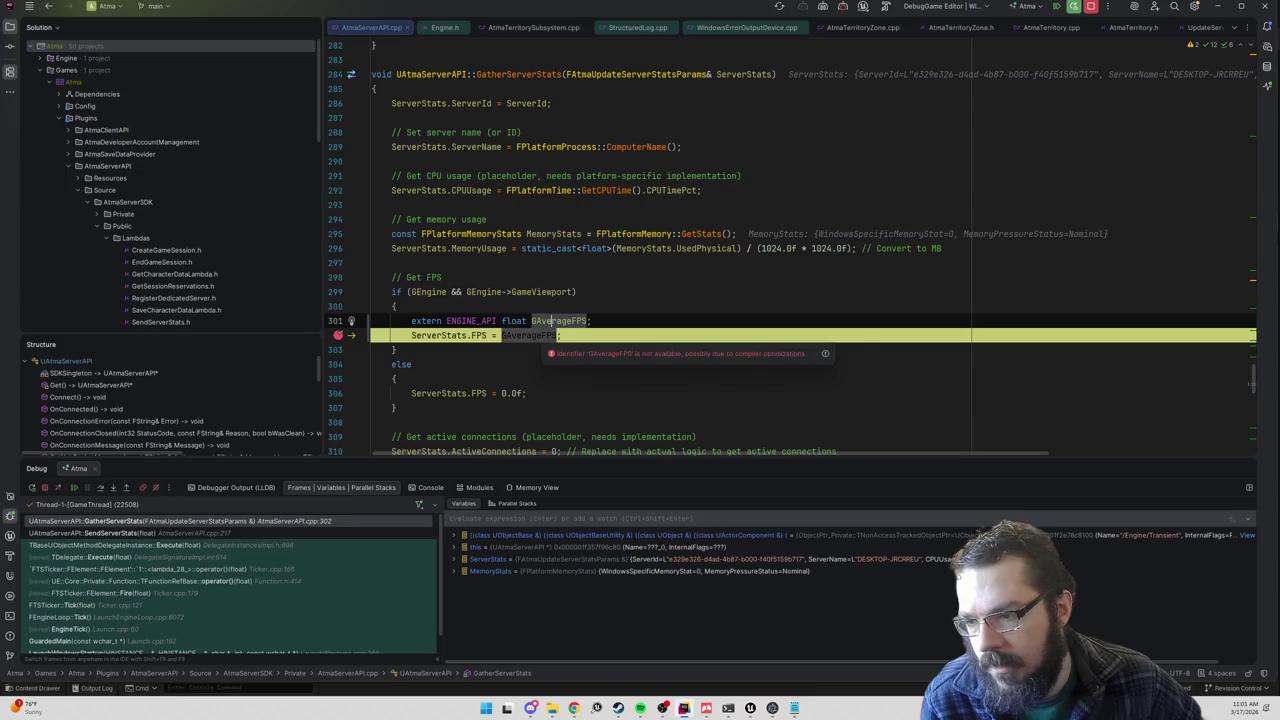
scroll(450, 370, "down", 2)
left_click(99, 487)
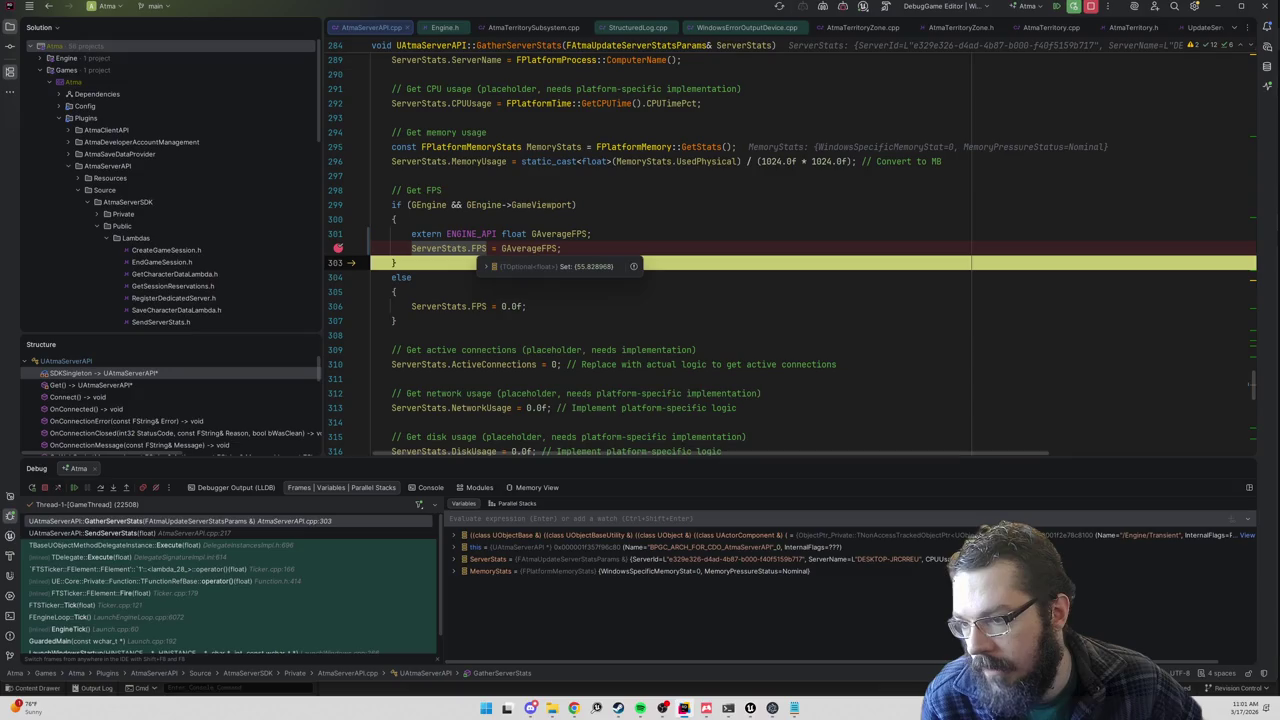
left_click(338, 249)
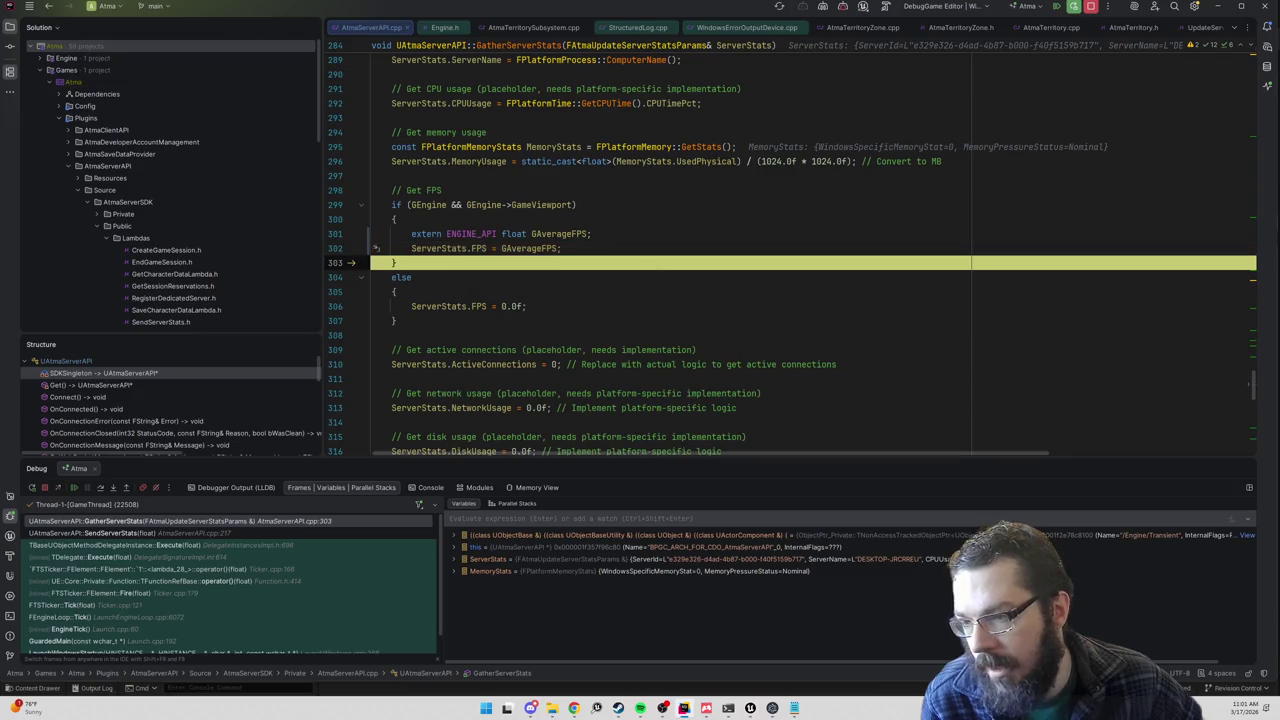
left_click(1072, 7)
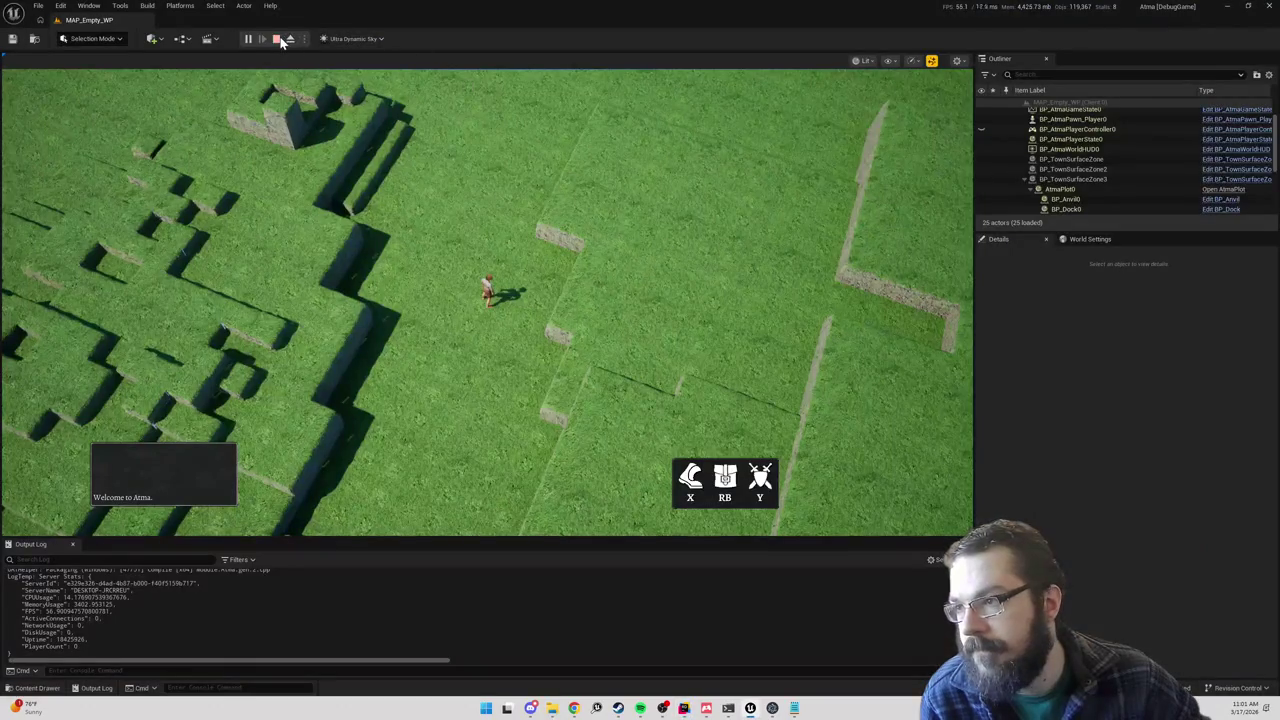
Step: Stop the play session and look through the editor menus for packaging options
left_click(277, 39)
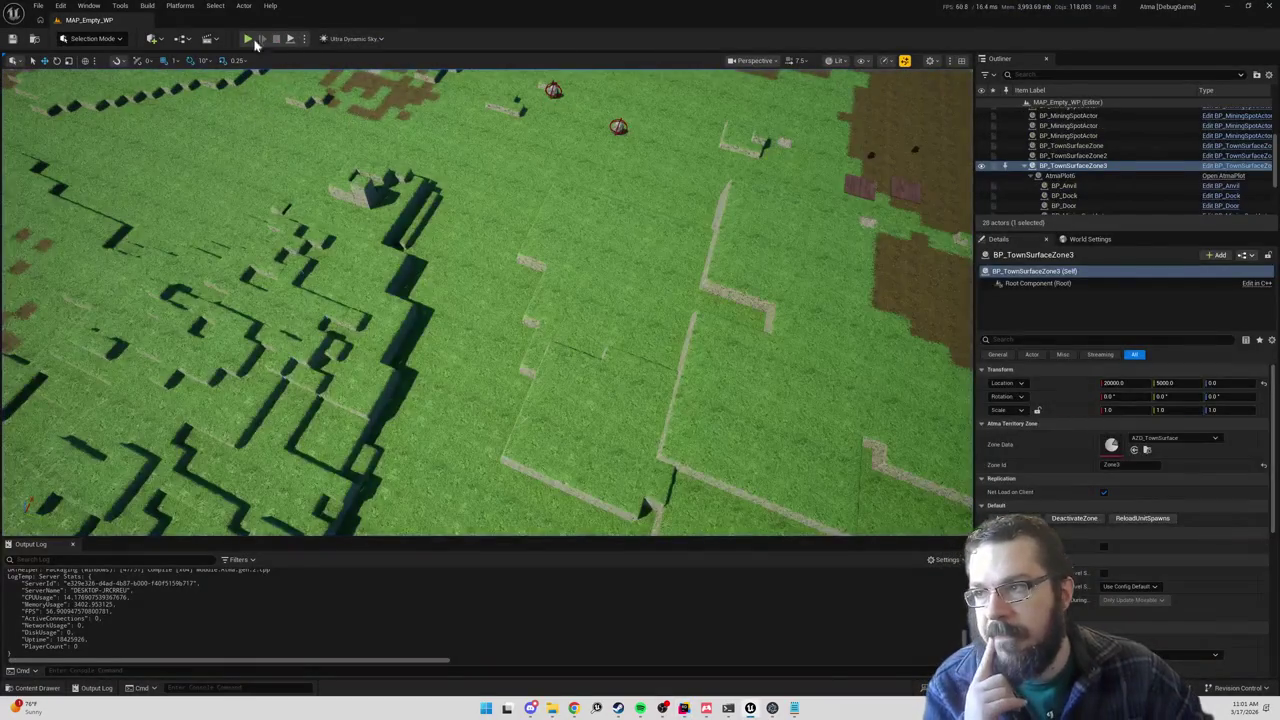
left_click(180, 7)
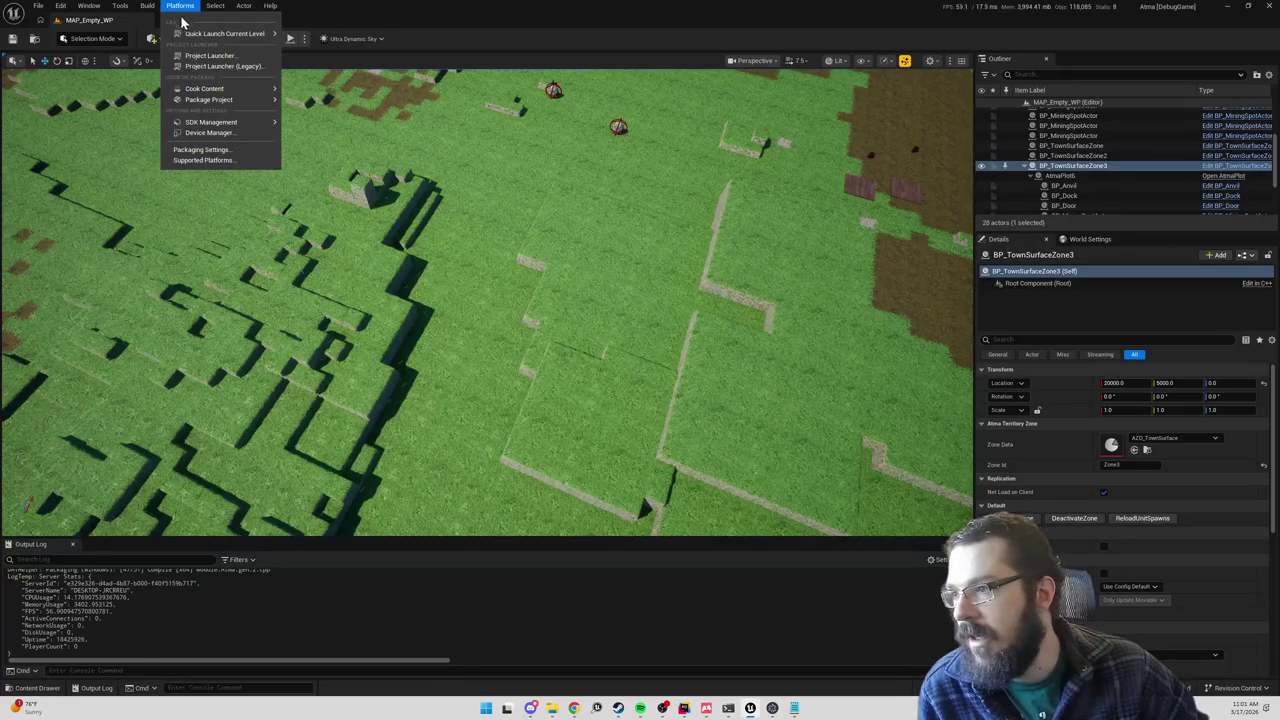
mouse_move(150, 7)
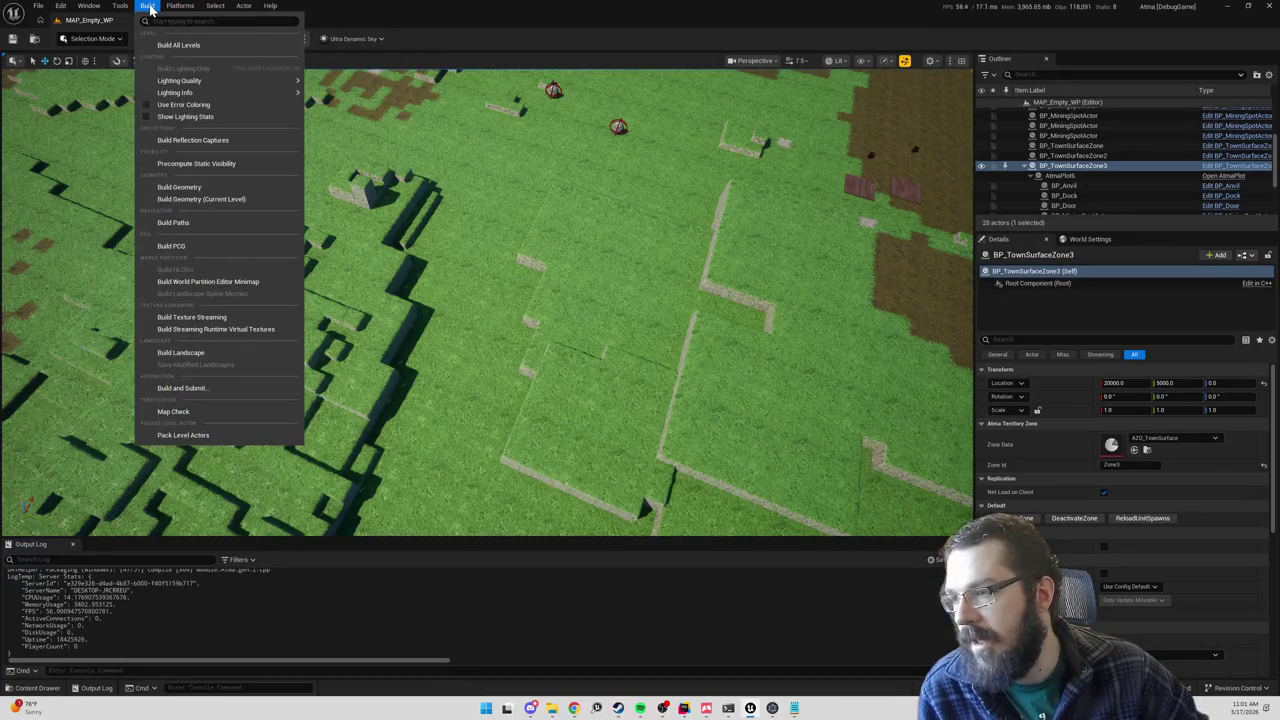
left_click(89, 5)
mouse_move(120, 81)
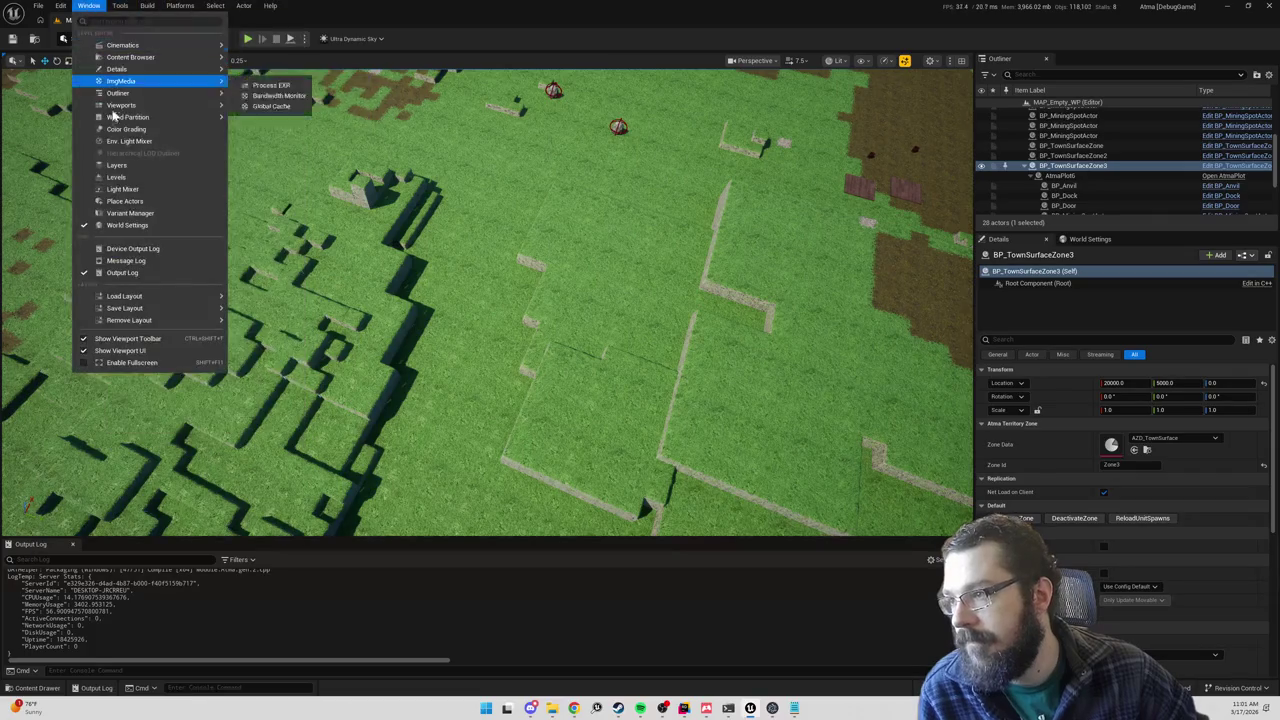
Step: Package the project for Windows, choosing WindowsServer as the output folder
left_click(401, 27)
left_click(180, 7)
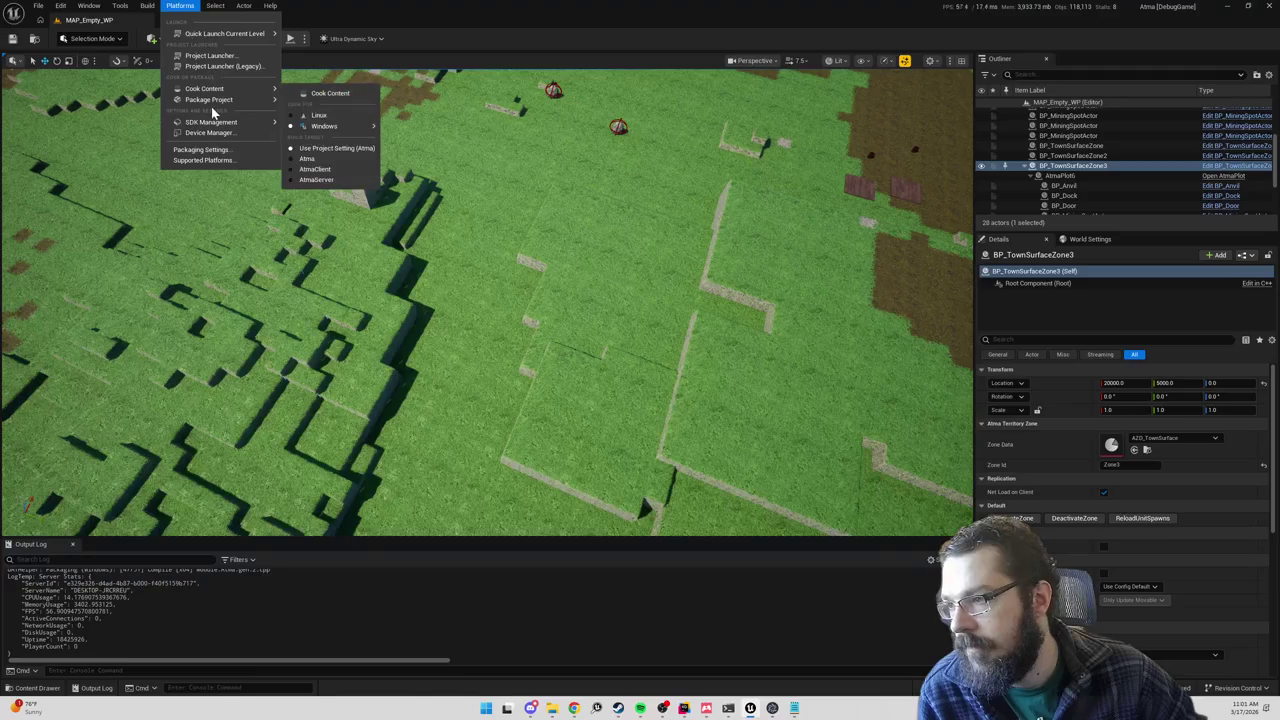
mouse_move(229, 100)
left_click(378, 149)
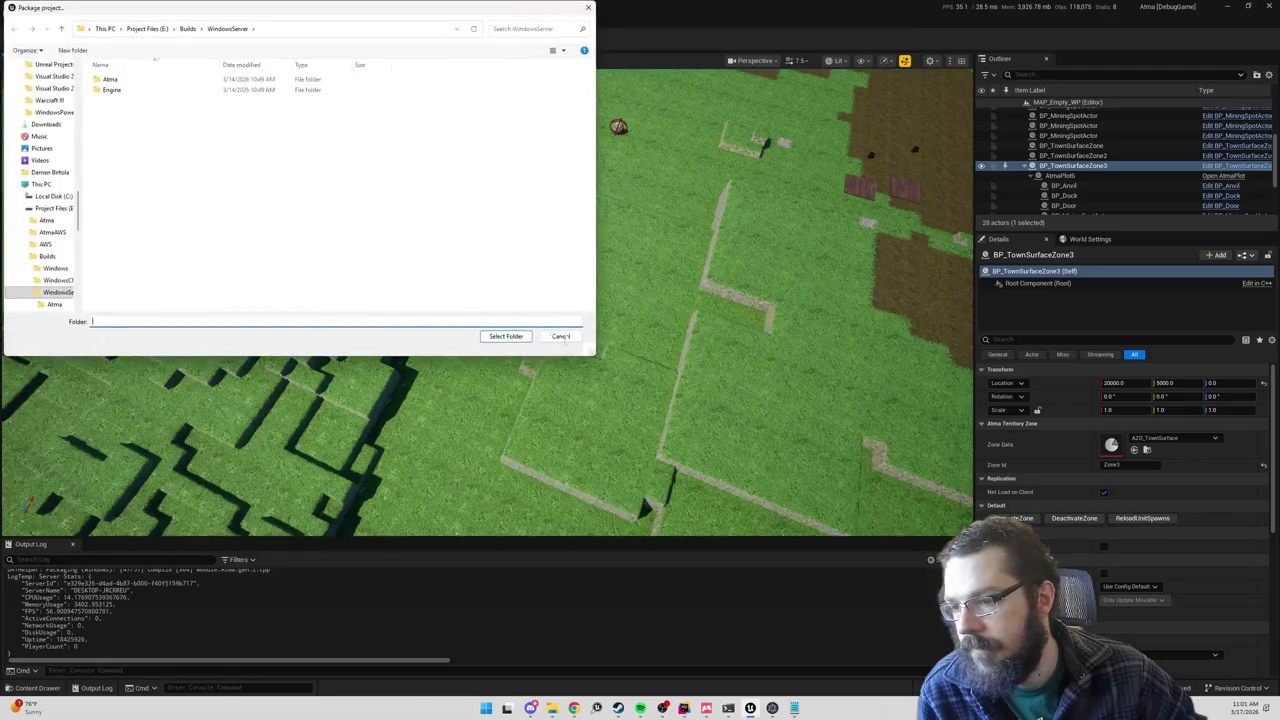
left_click(505, 336)
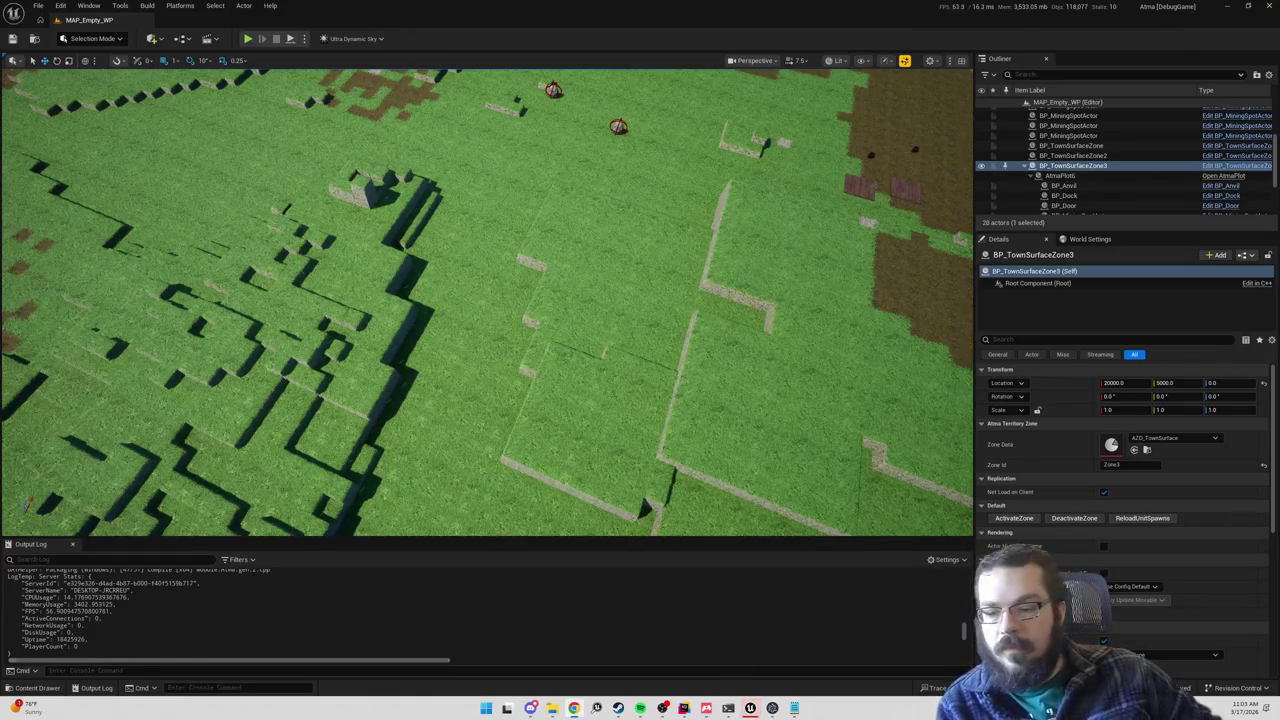
Step: Launch the local WindowsServer build from Atma Suite
left_click(772, 708)
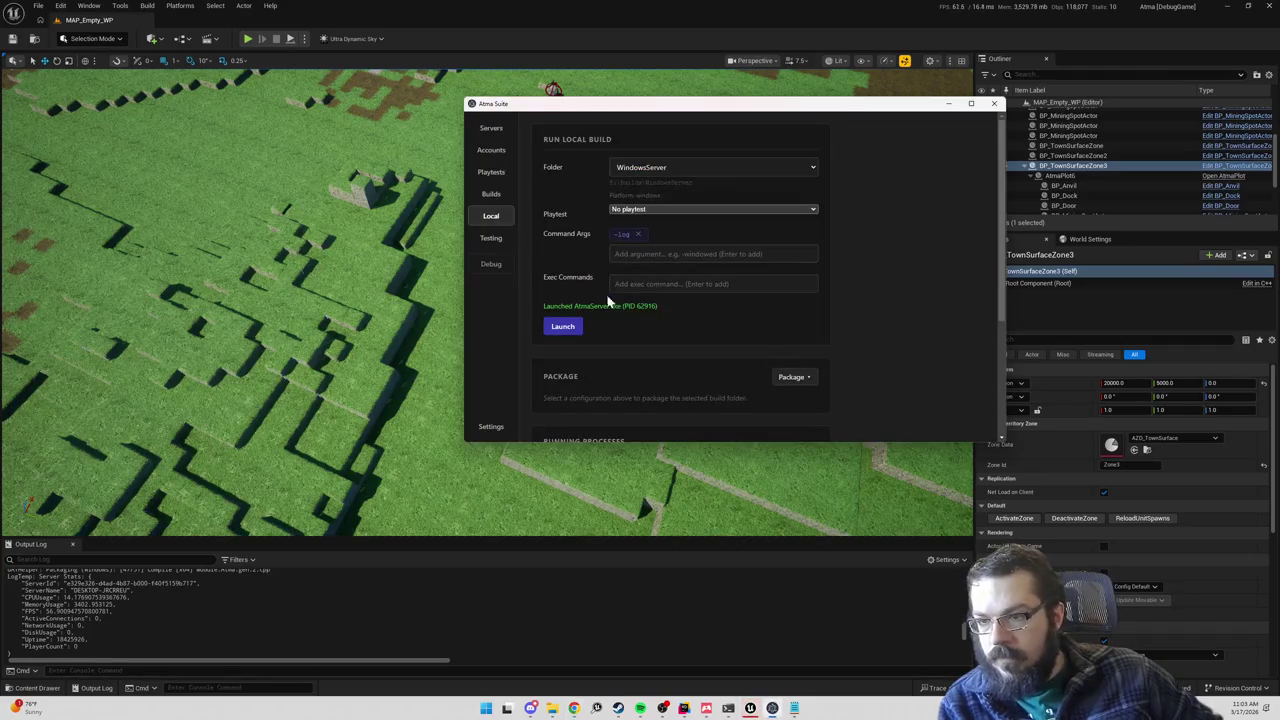
left_click(580, 329)
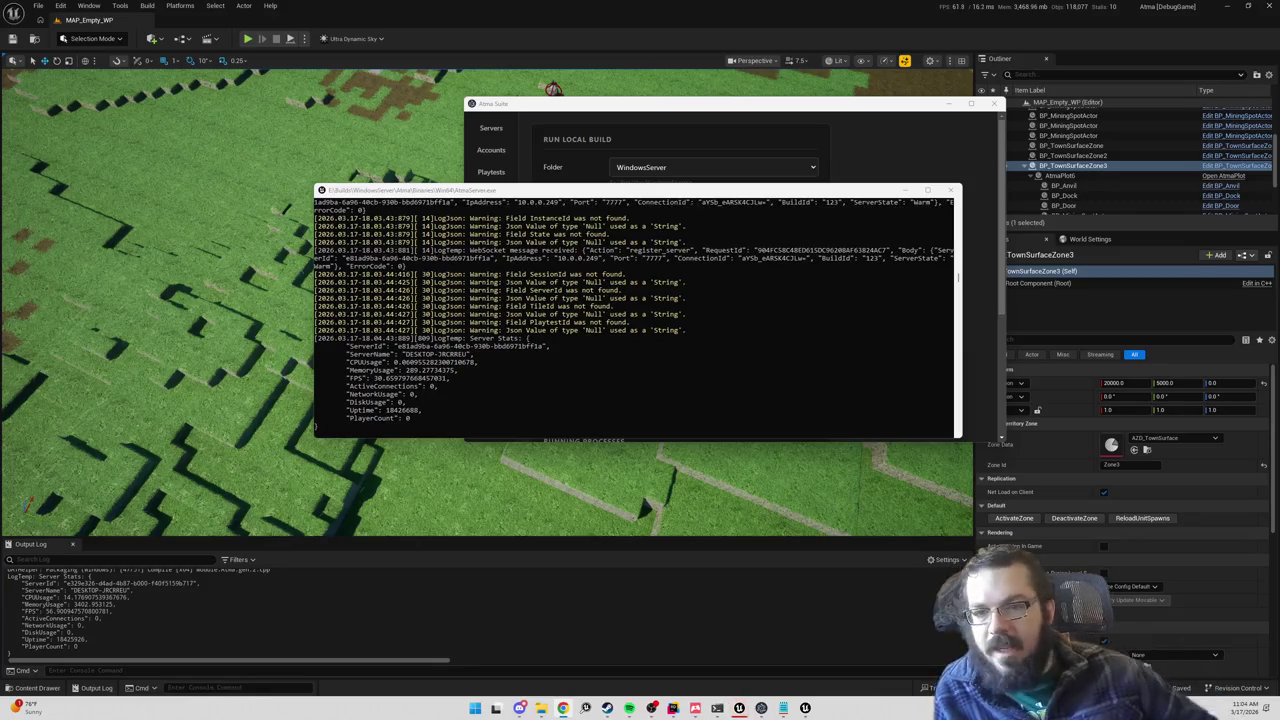
Step: Move the windows aside and close the running AtmaServer console
left_click_drag(614, 191, 407, 261)
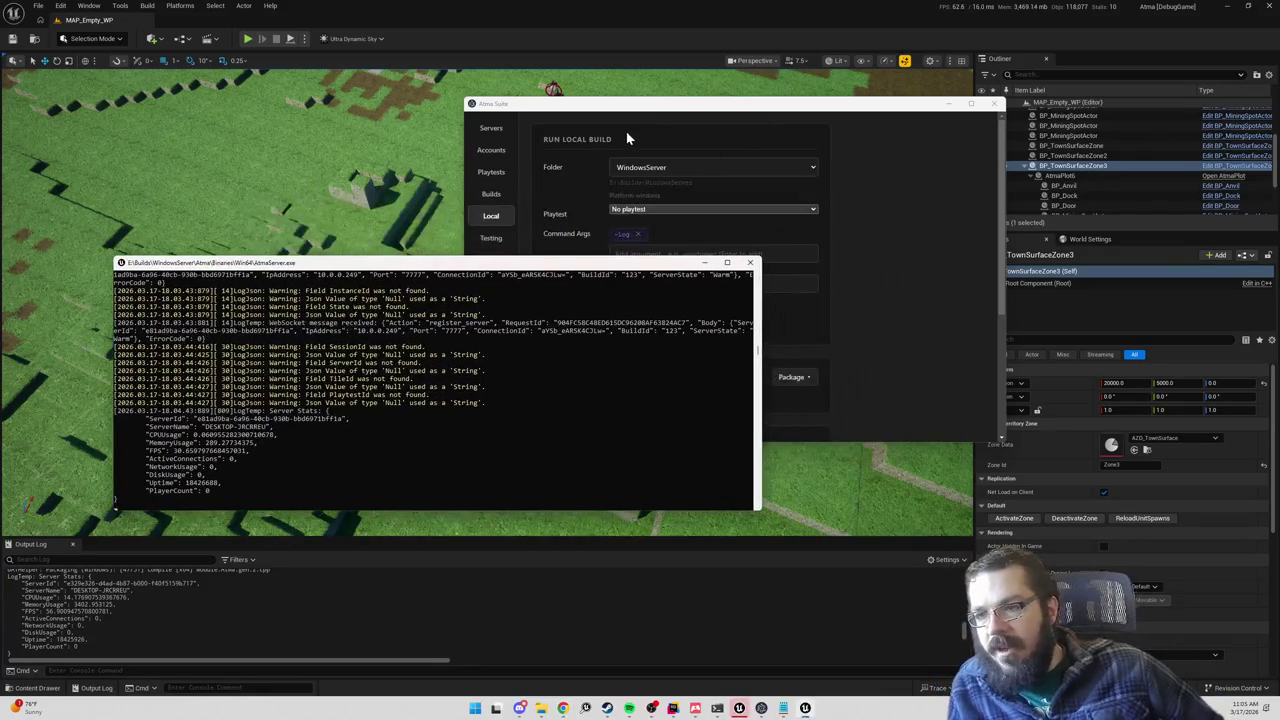
left_click_drag(645, 113, 750, 113)
left_click(528, 264)
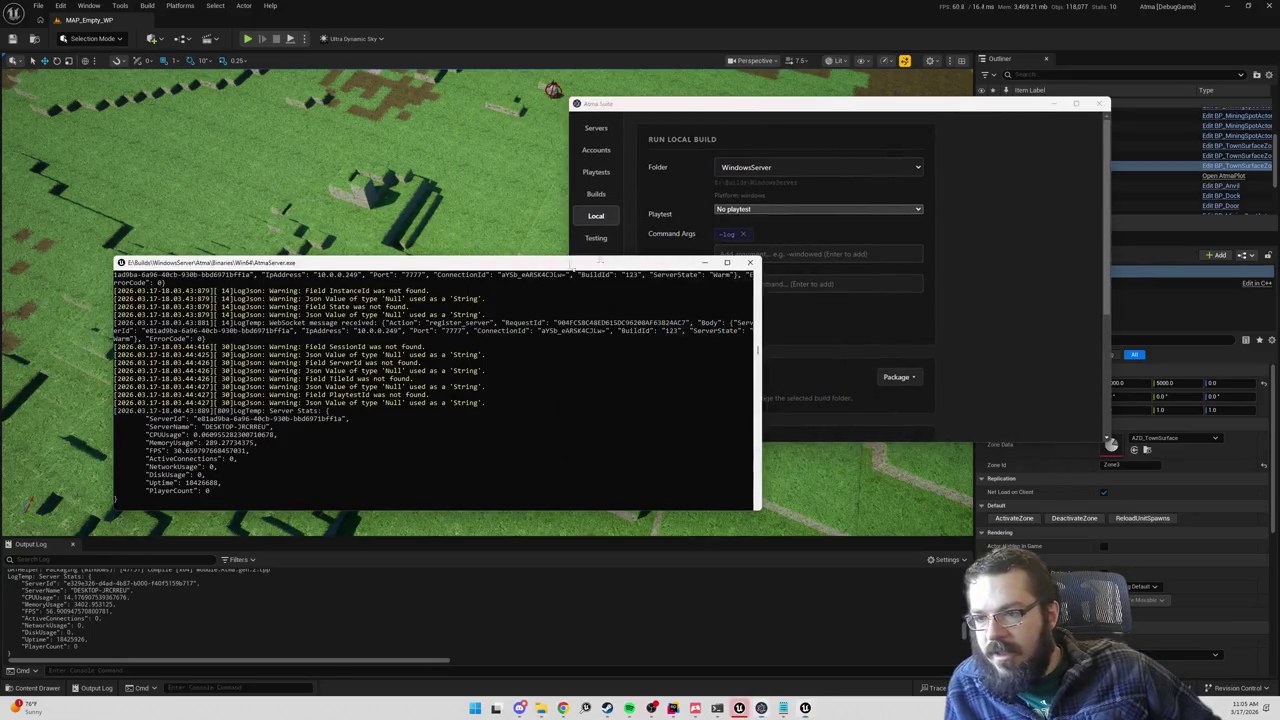
left_click(752, 262)
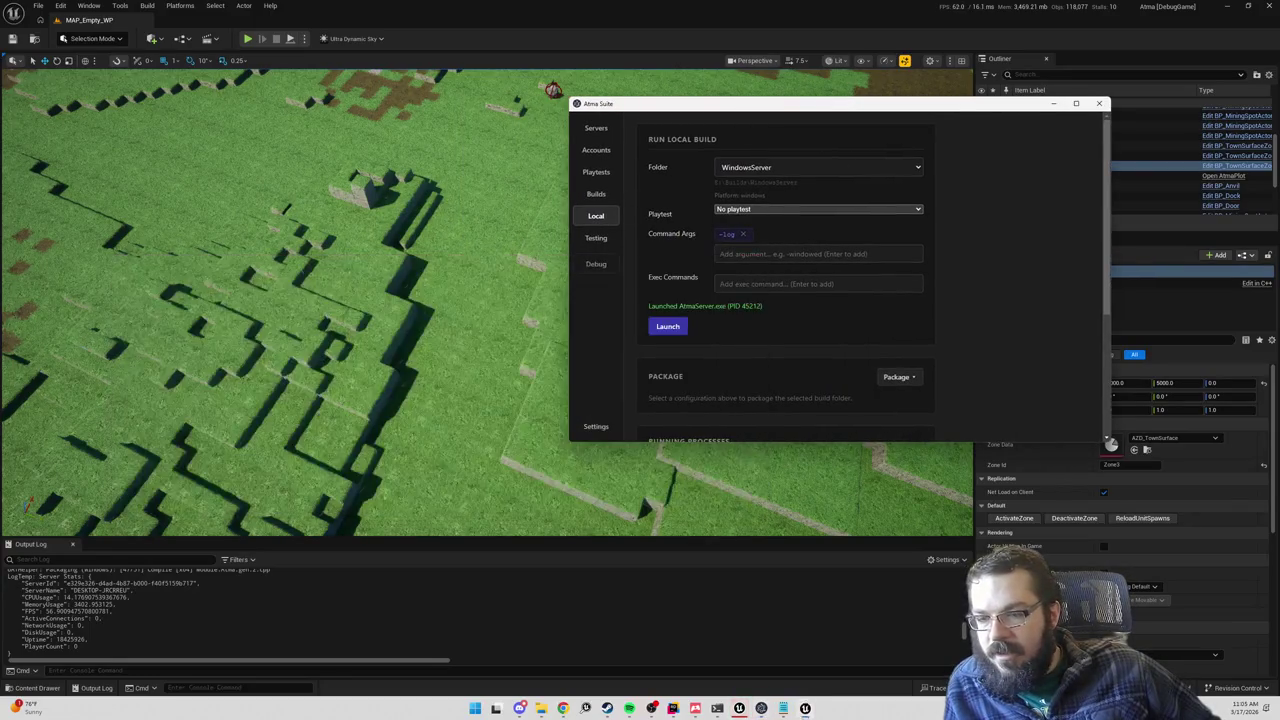
Step: Leave the playtest choice as No playtest and go to the Playtests page
left_click(751, 211)
left_click(754, 211)
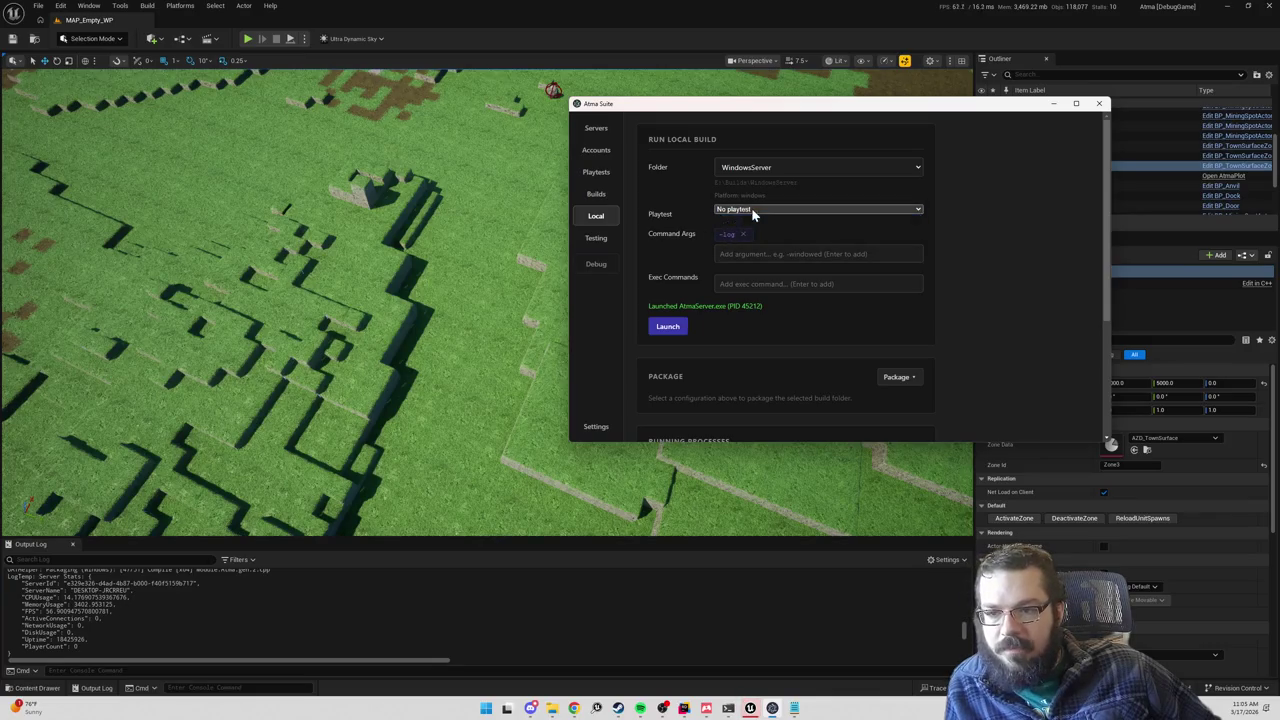
left_click(597, 172)
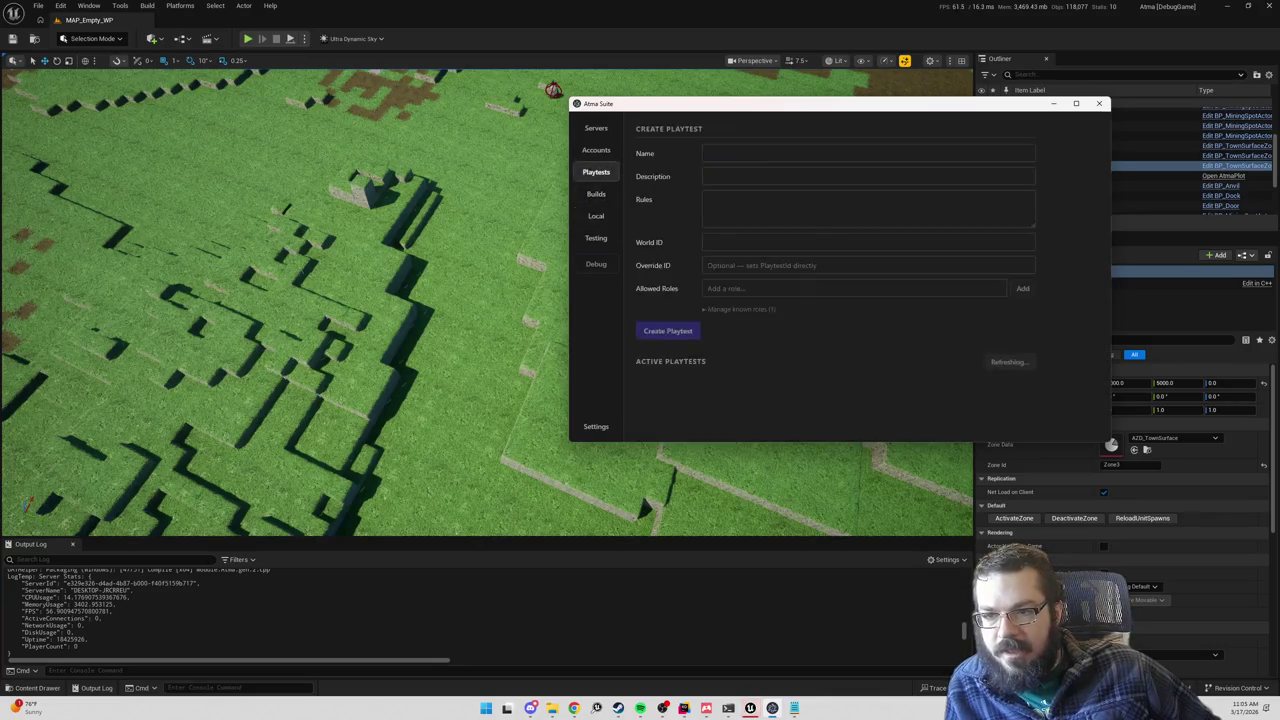
Step: Refresh playtests and launch the local WindowsServer build joined to the desktop machine's playtest
left_click(1004, 364)
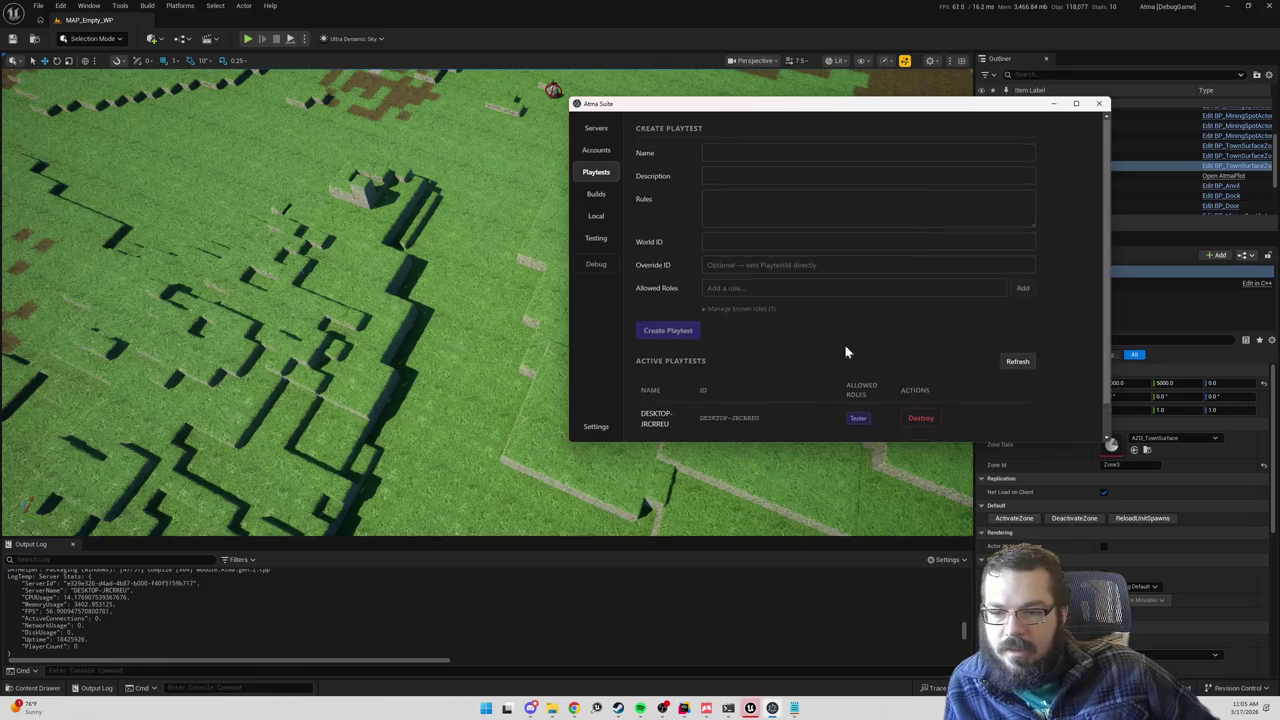
scroll(760, 300, "down", 1)
left_click(596, 194)
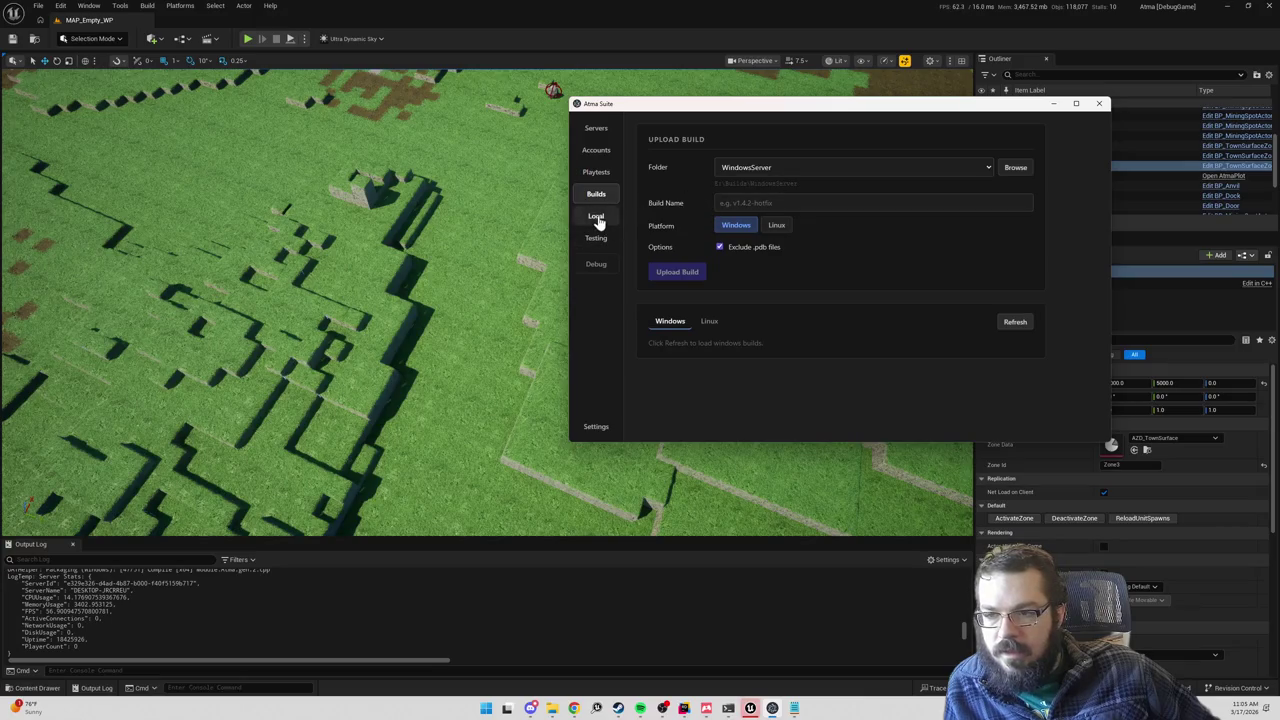
left_click(597, 217)
left_click(758, 210)
left_click(744, 227)
left_click(668, 310)
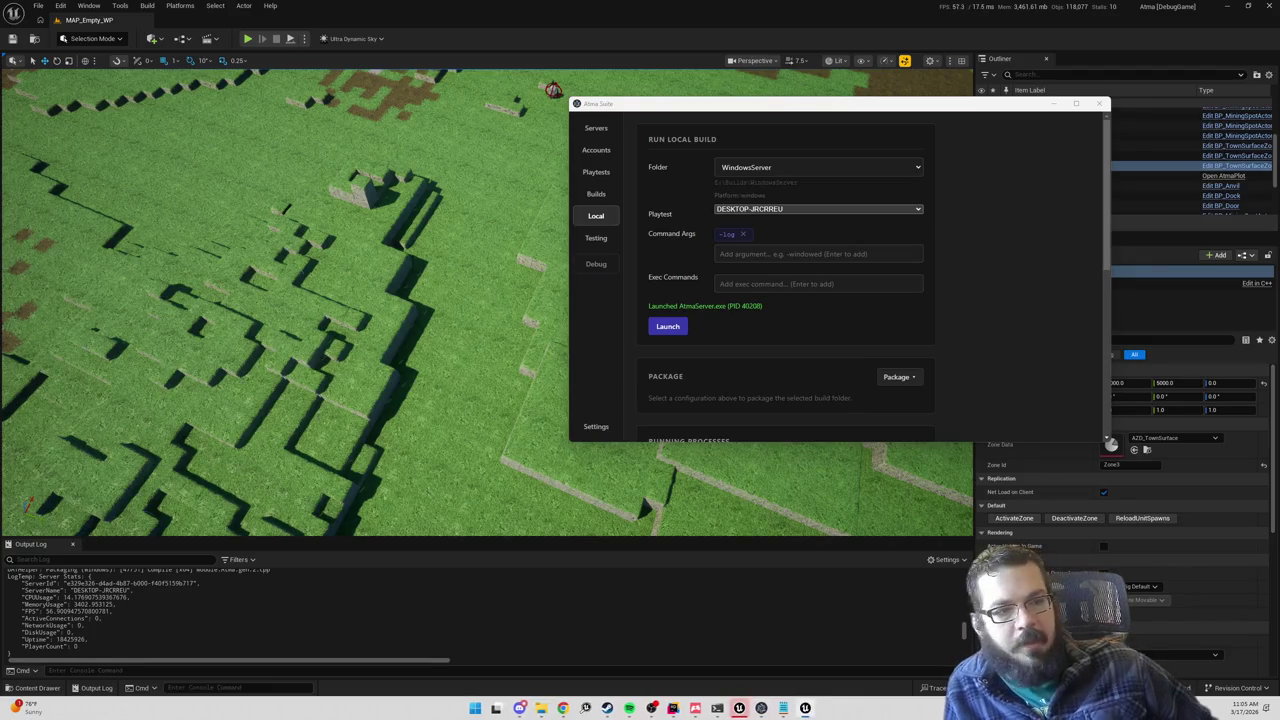
left_click_drag(497, 162, 337, 248)
left_click(789, 170)
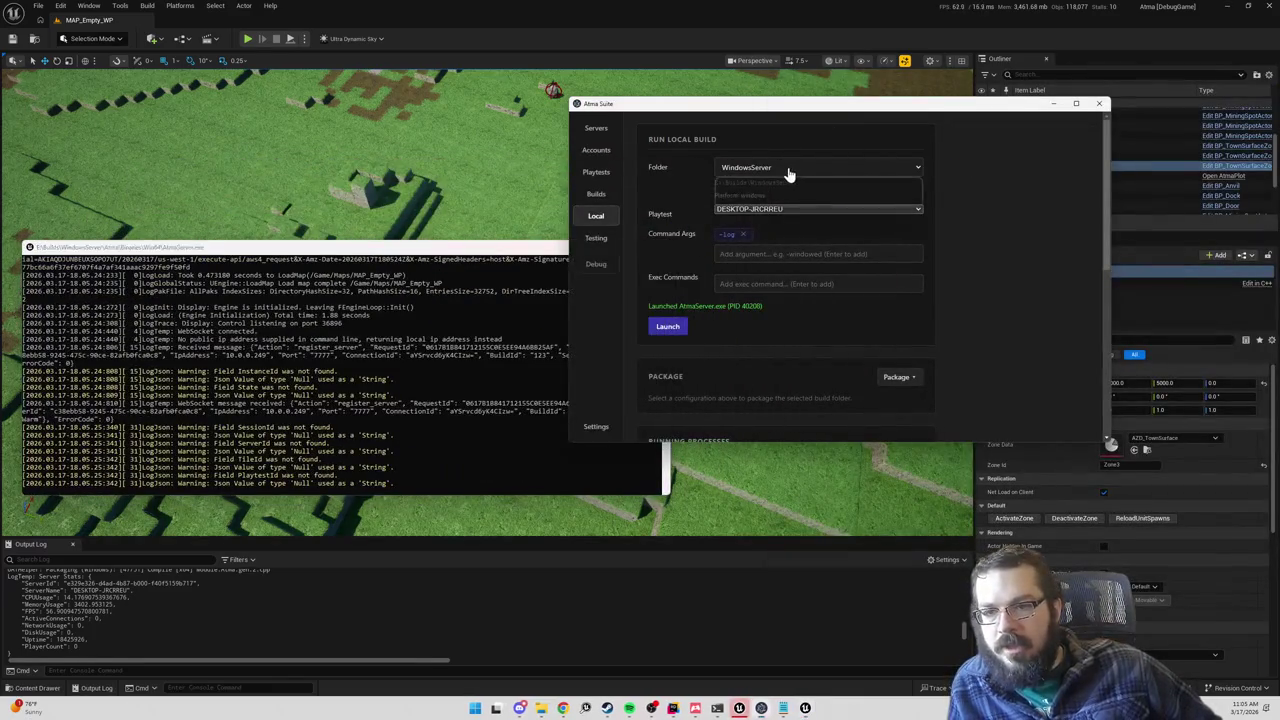
Step: Launch the local WindowsClient build alongside the running server, then return to Rider
left_click(757, 194)
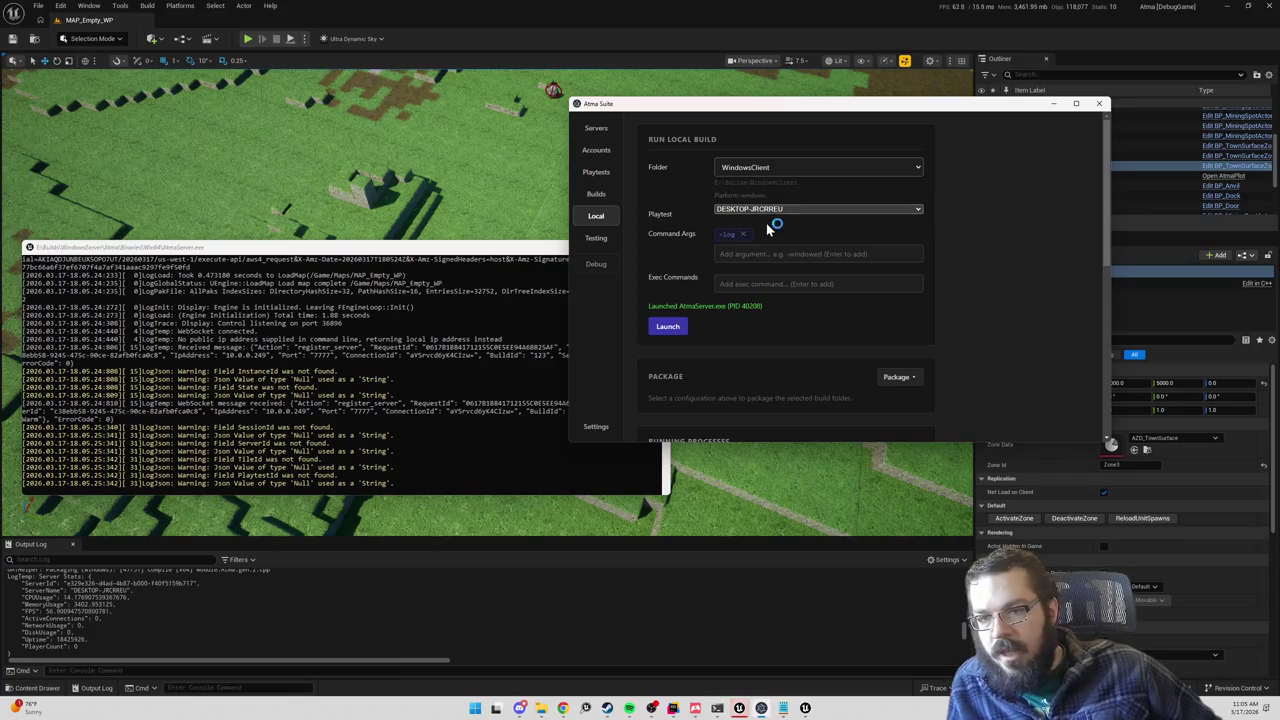
left_click(665, 327)
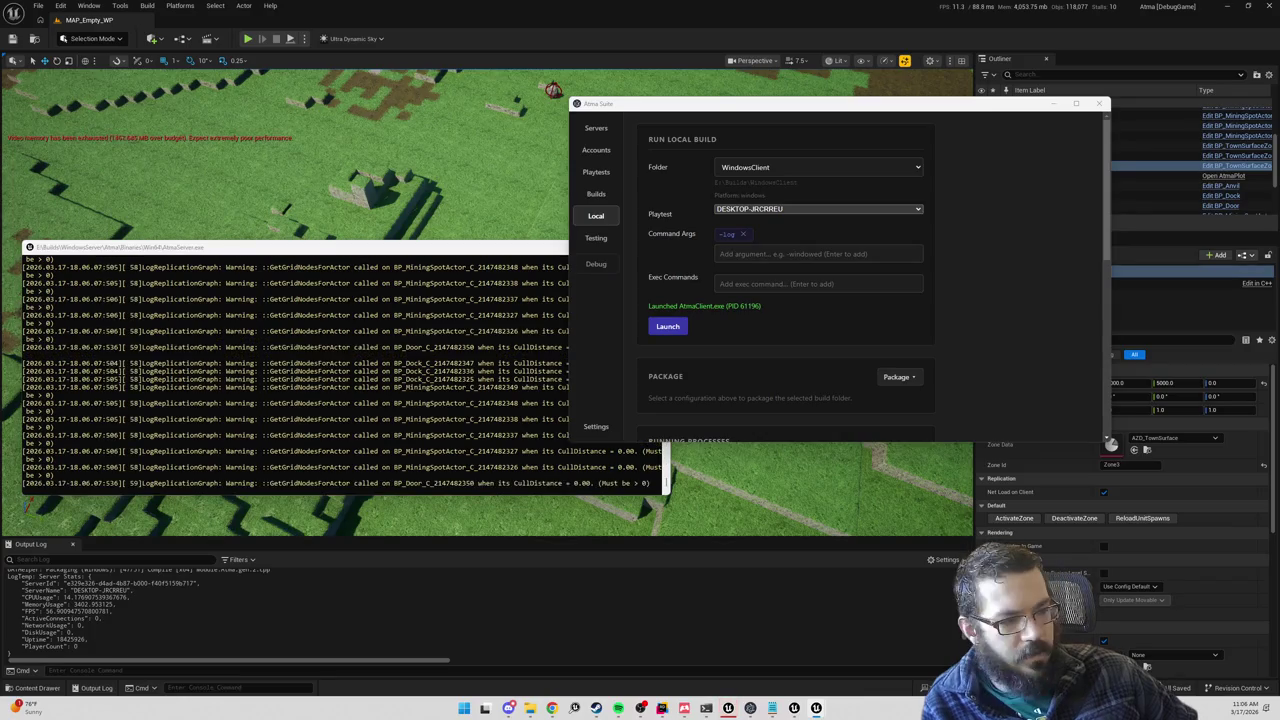
key("alt+Tab")
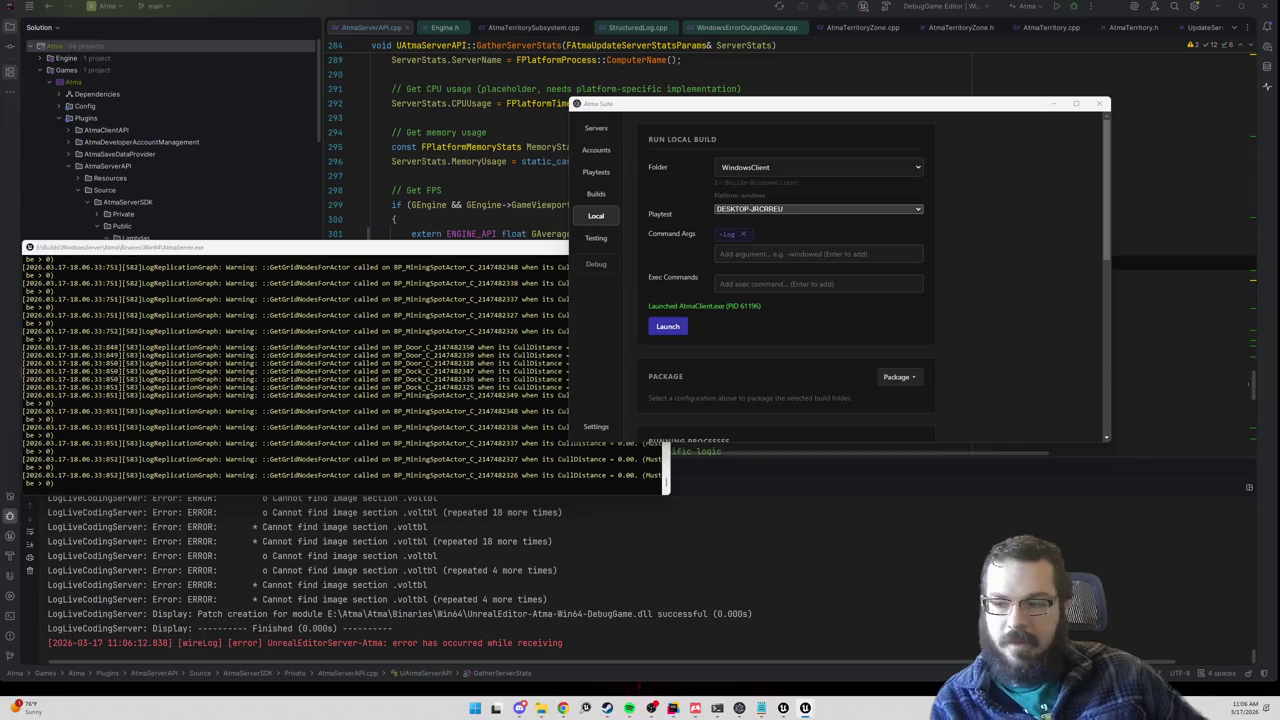
Step: Close the local server console and show Atma Suite's Servers page
left_click(632, 265)
left_click(658, 247)
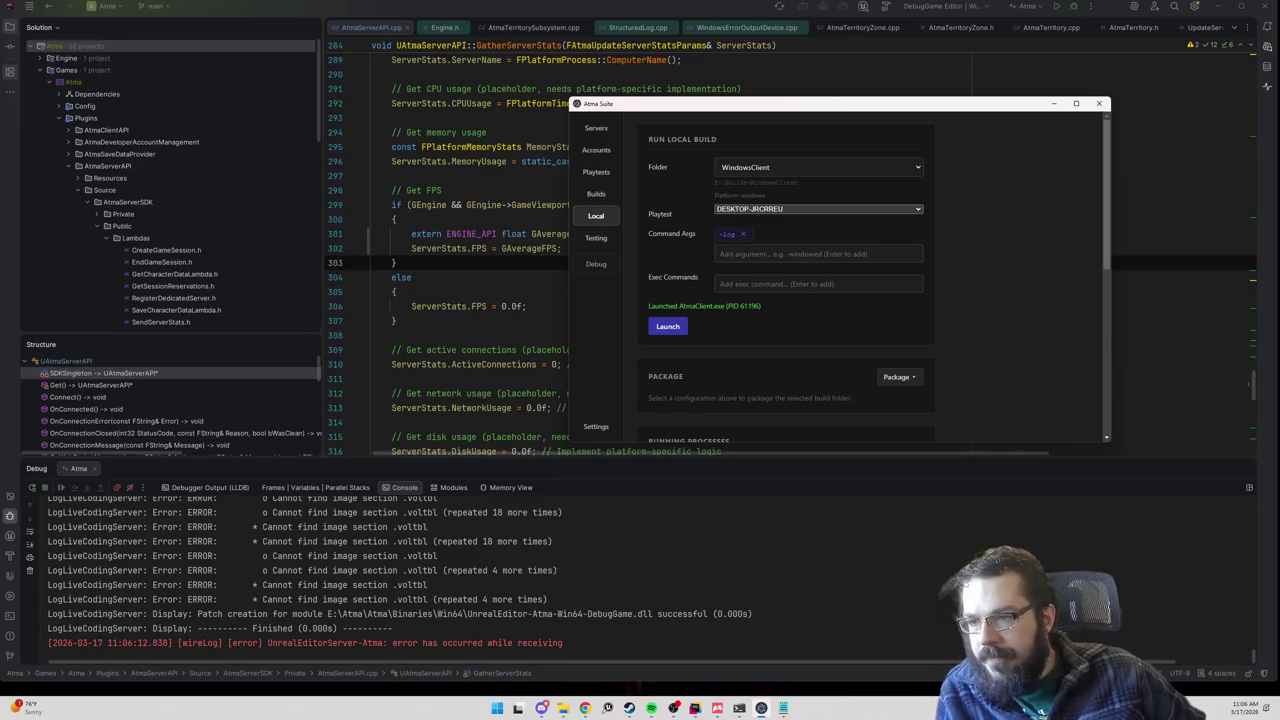
scroll(789, 364, "down", 5)
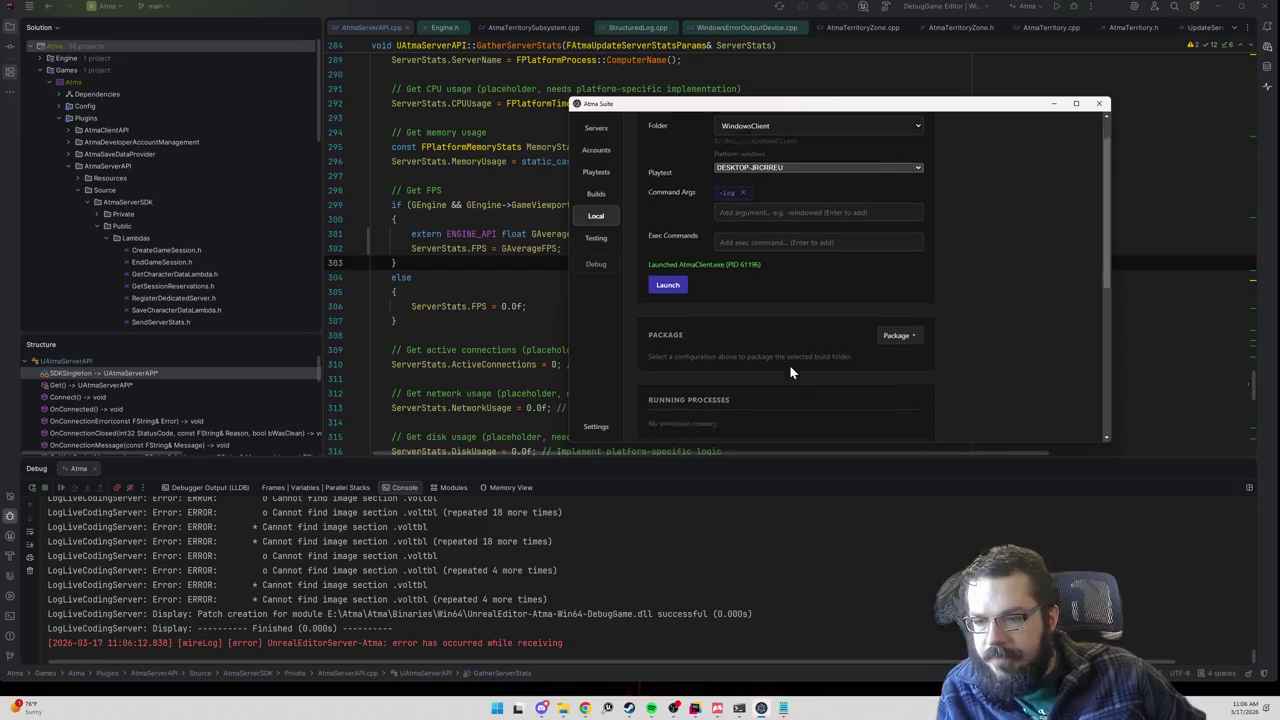
scroll(786, 364, "up", 5)
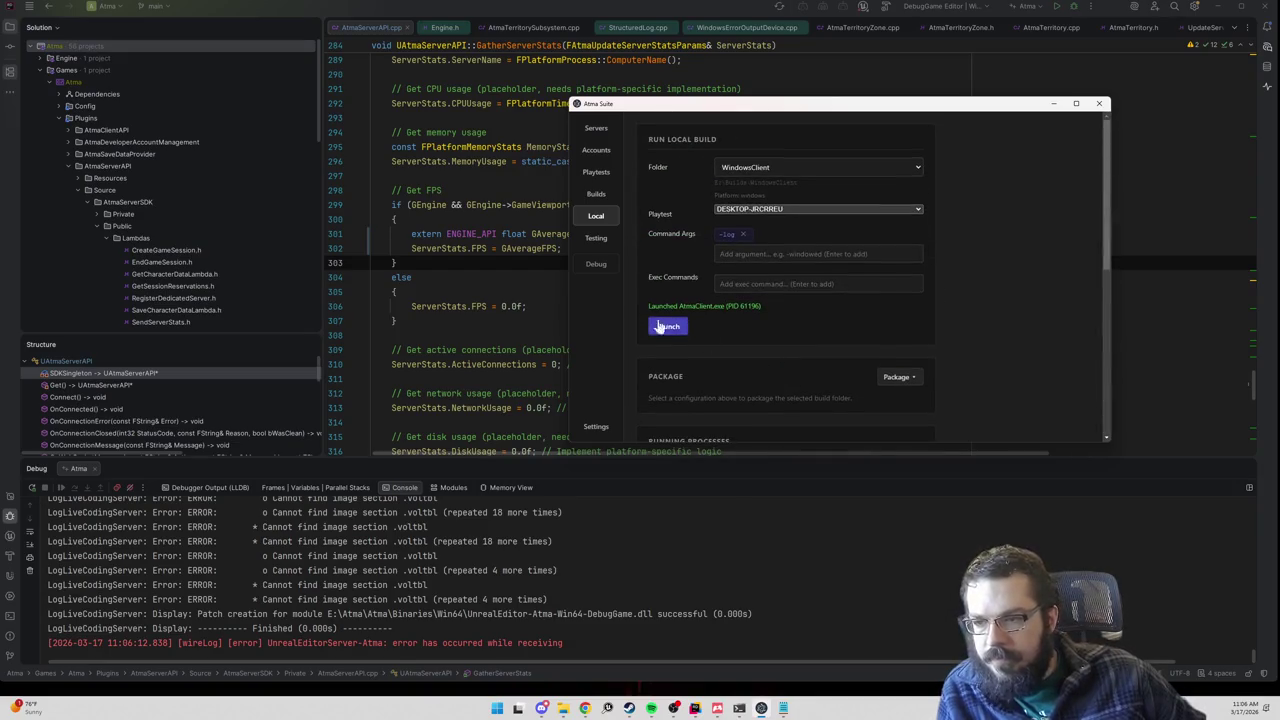
left_click(596, 128)
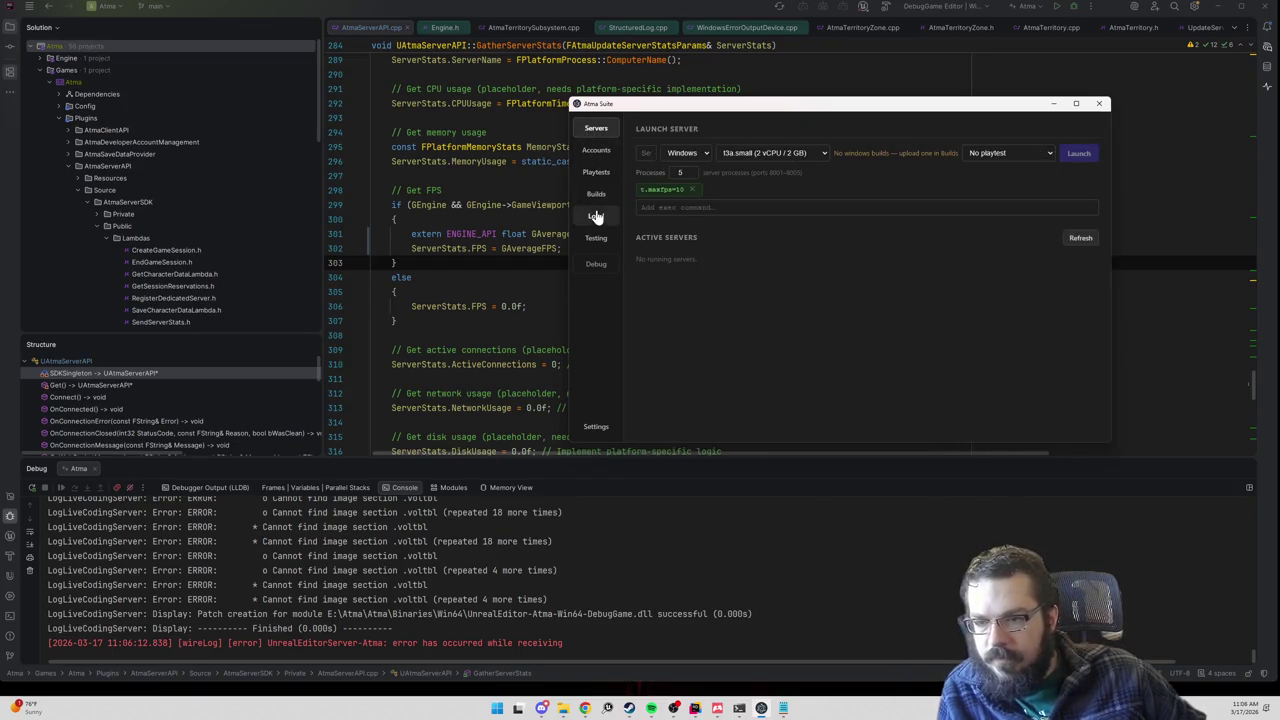
Step: Set the local build runner's folder to WindowsClient, with no playtest attached
left_click(596, 217)
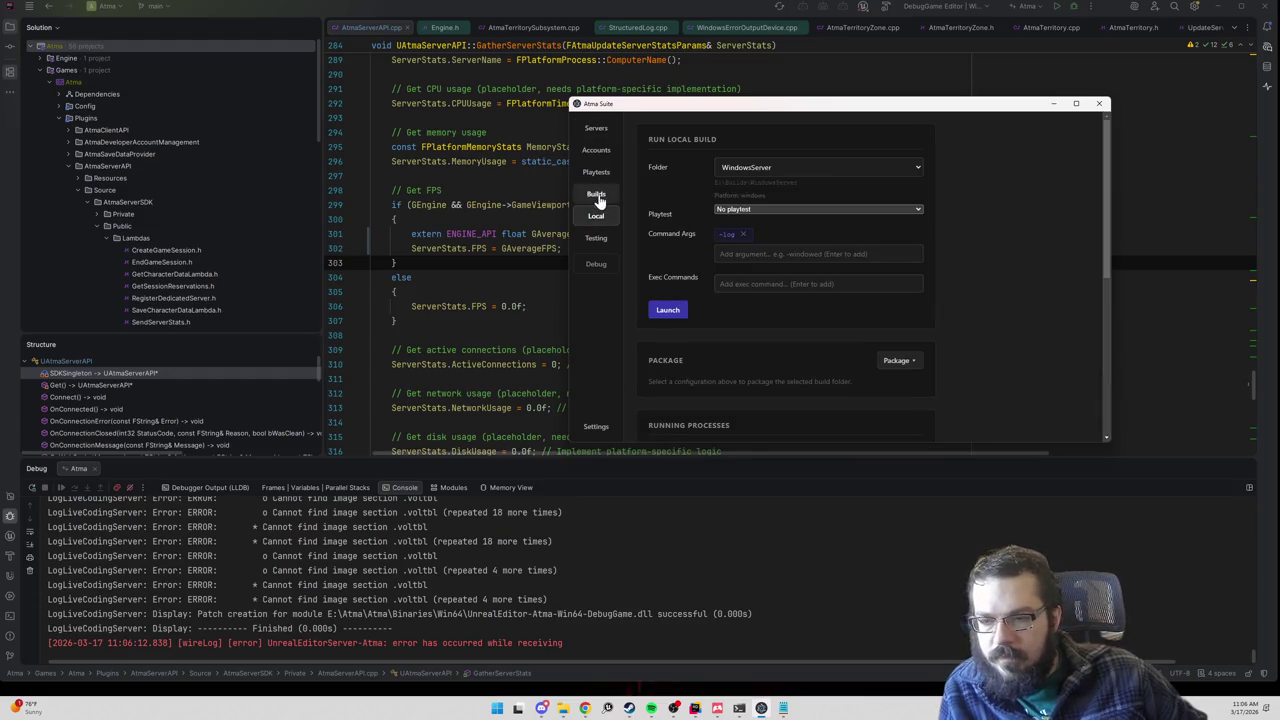
left_click(595, 194)
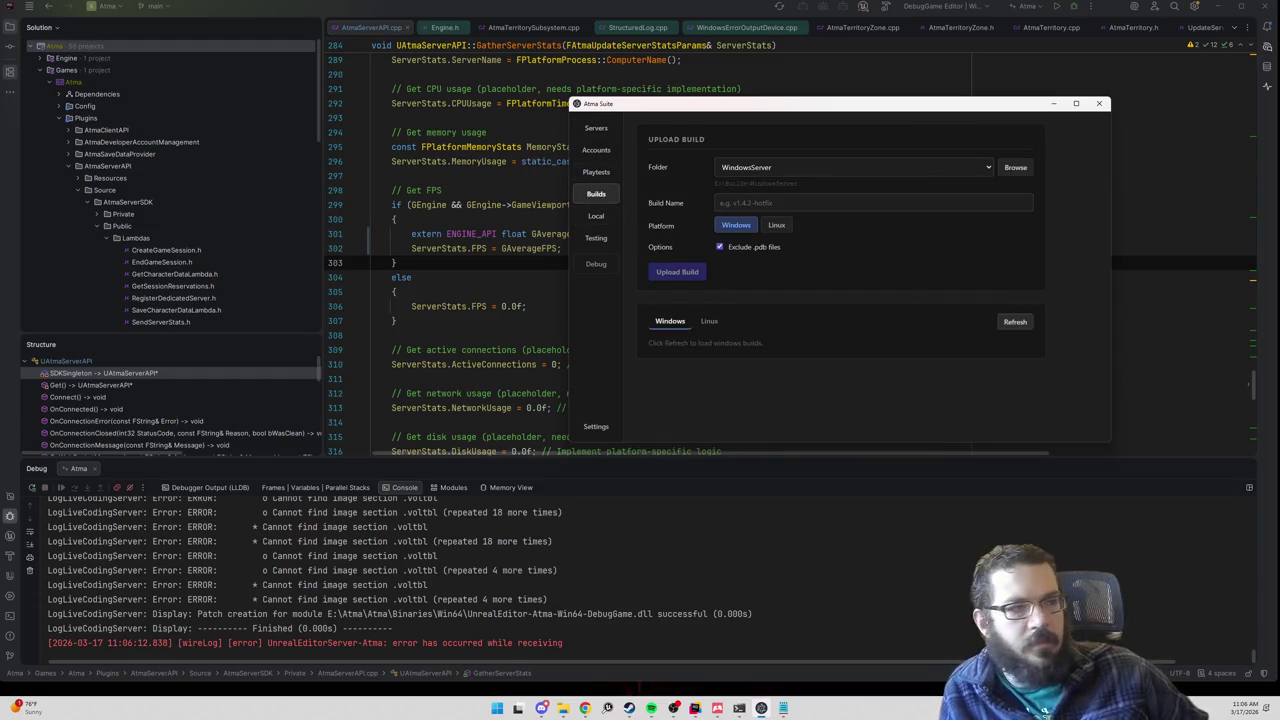
key("alt+Tab")
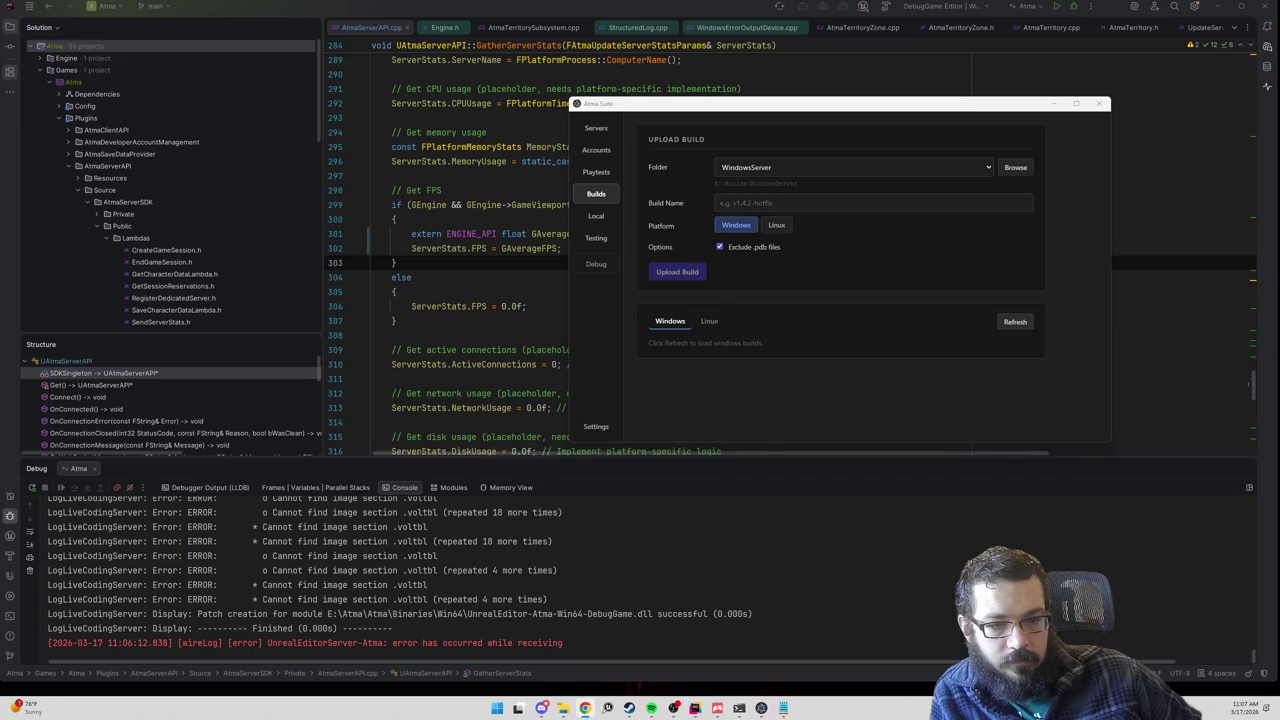
left_click(777, 167)
left_click(795, 210)
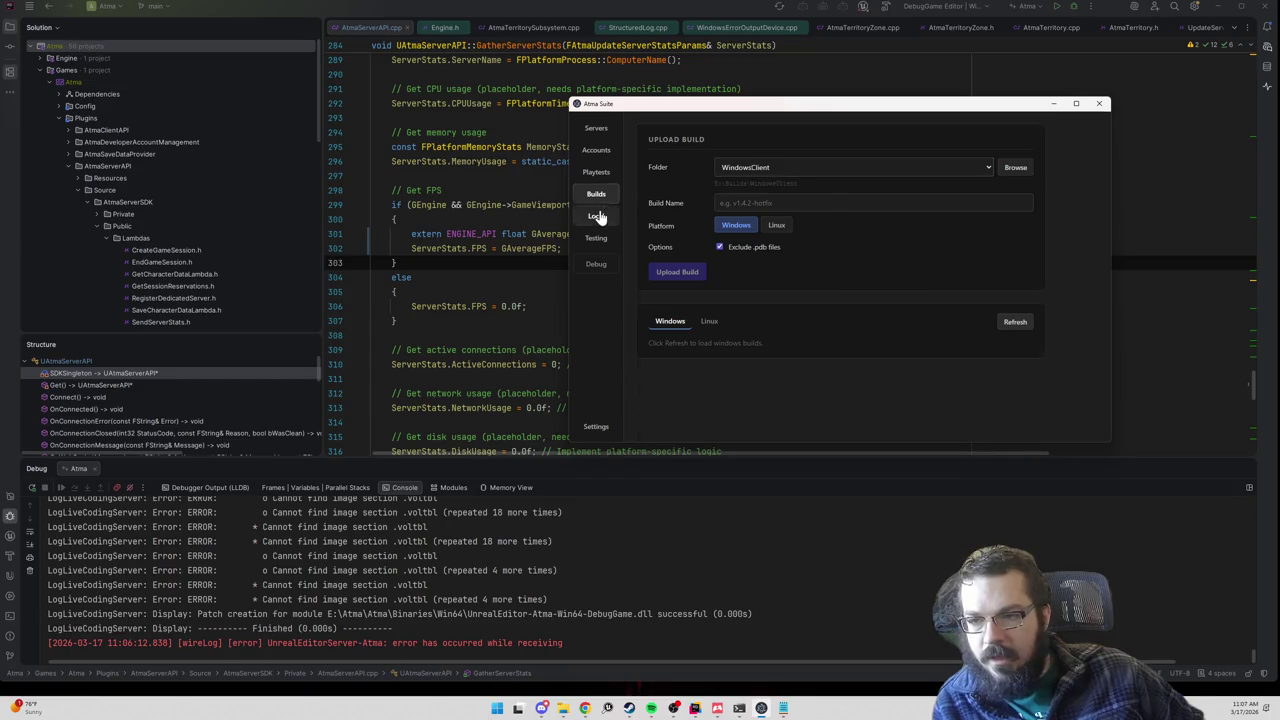
left_click(596, 216)
left_click(793, 167)
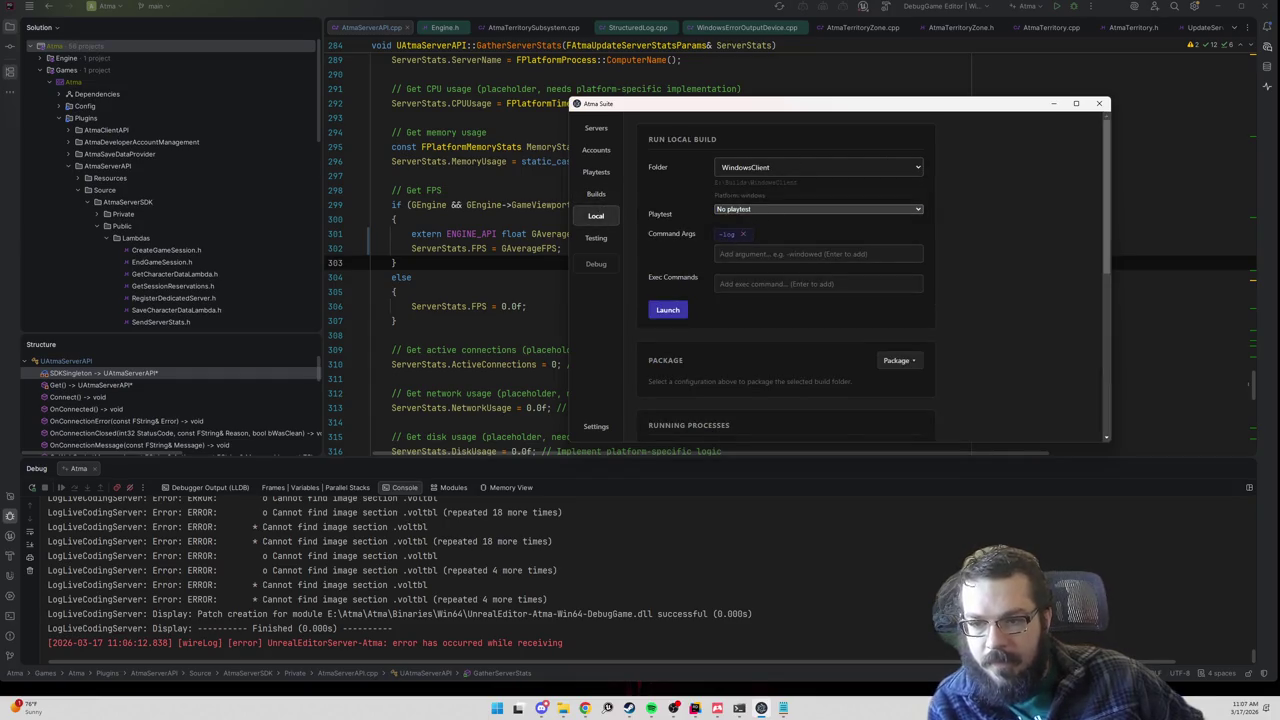
Step: Add t.maxfps 10 as a command argument and launch the WindowsClient build
type("t.maxfps 10")
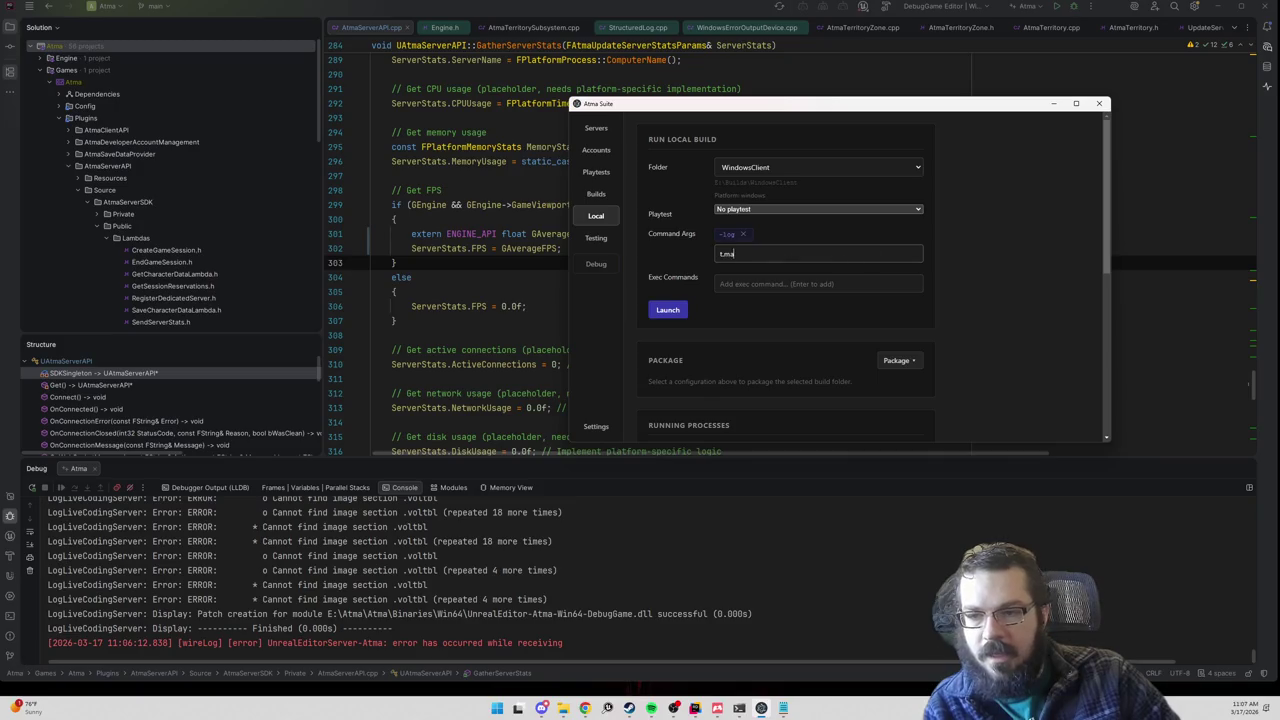
key("Return")
left_click(667, 311)
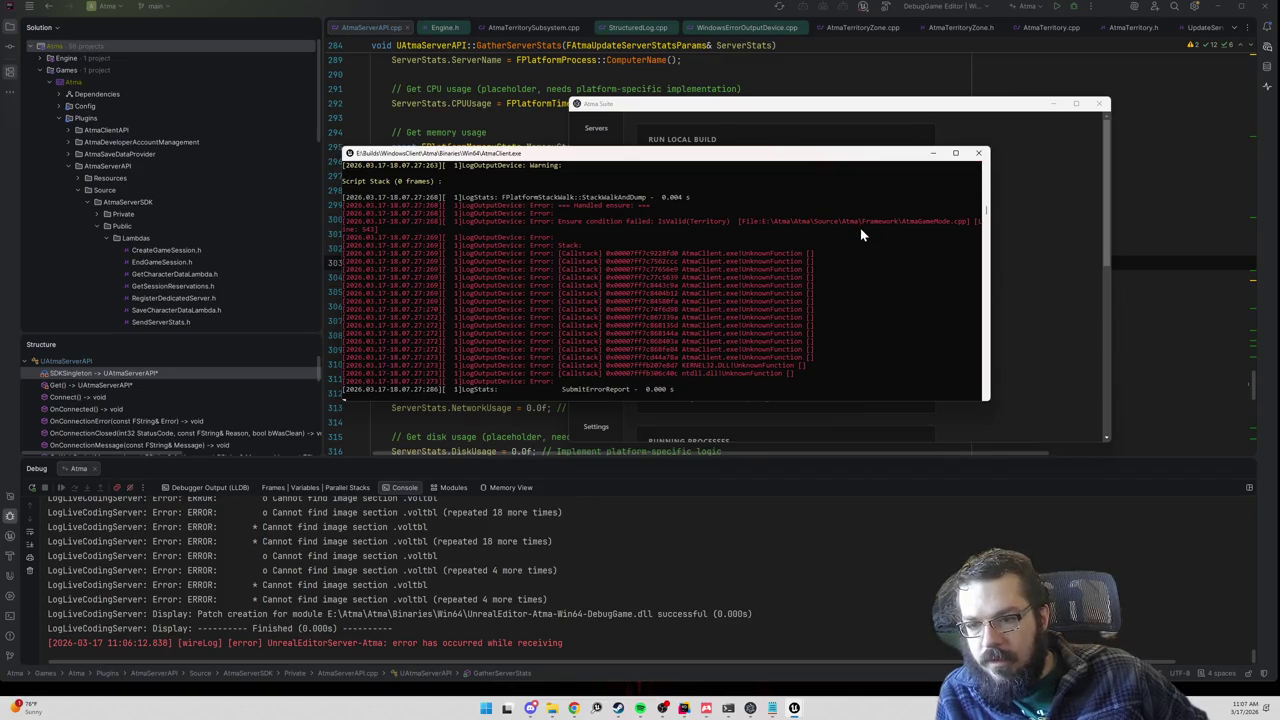
Step: Close the crashed AtmaClient console and switch the build folder to Windows
left_click(979, 152)
left_click(746, 170)
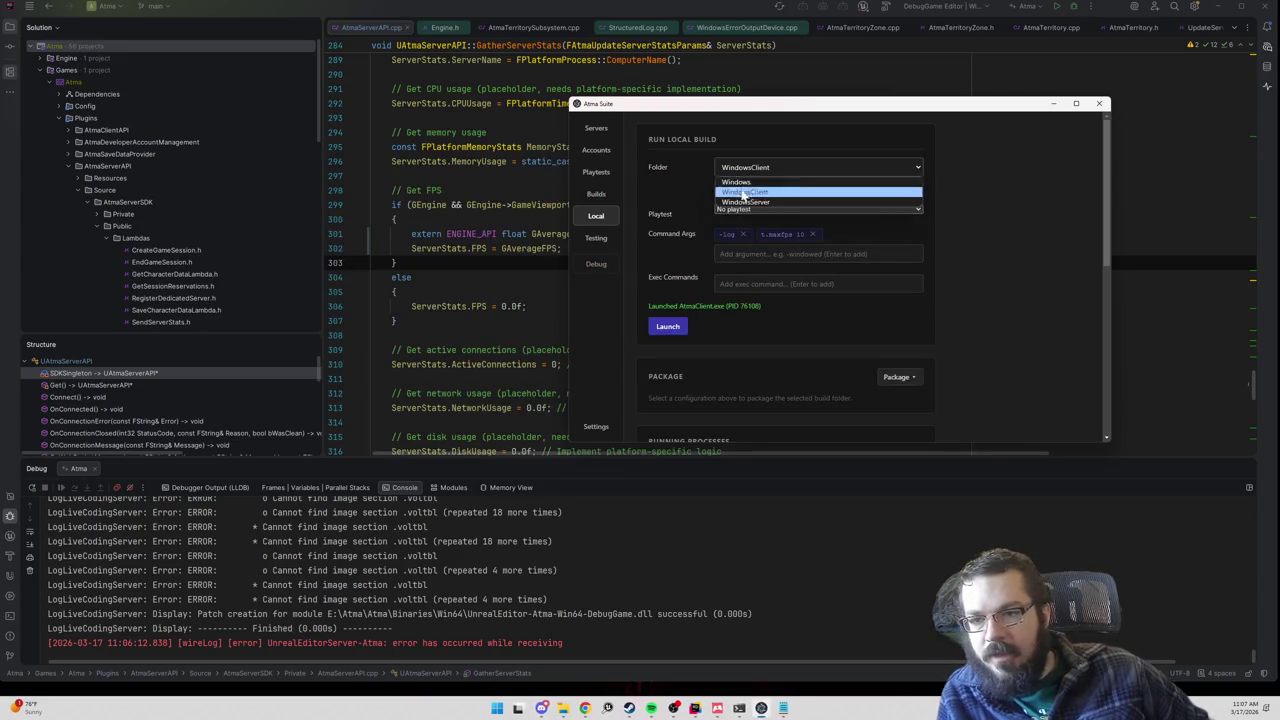
left_click(745, 182)
Step: Launch the Windows build, then replace the maxfps argument with exec command 't.maxfps = 10' and relaunch
left_click(662, 330)
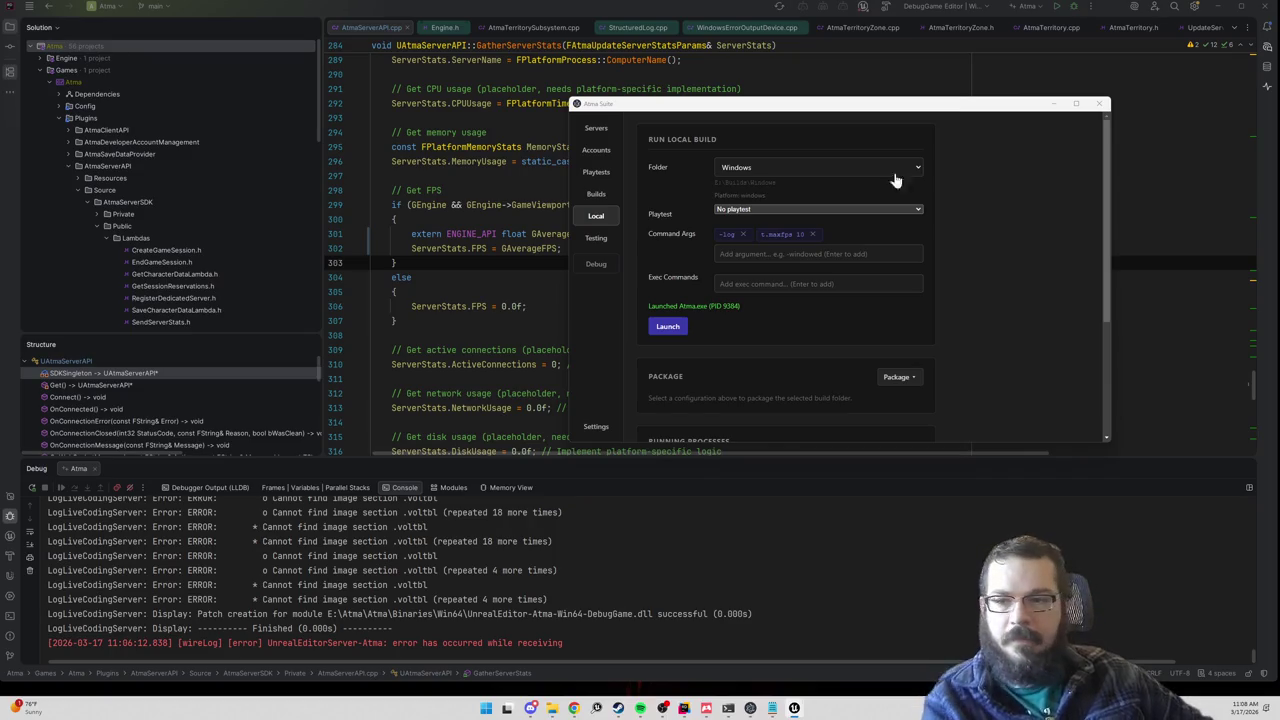
left_click(813, 234)
key("Tab")
type("t")
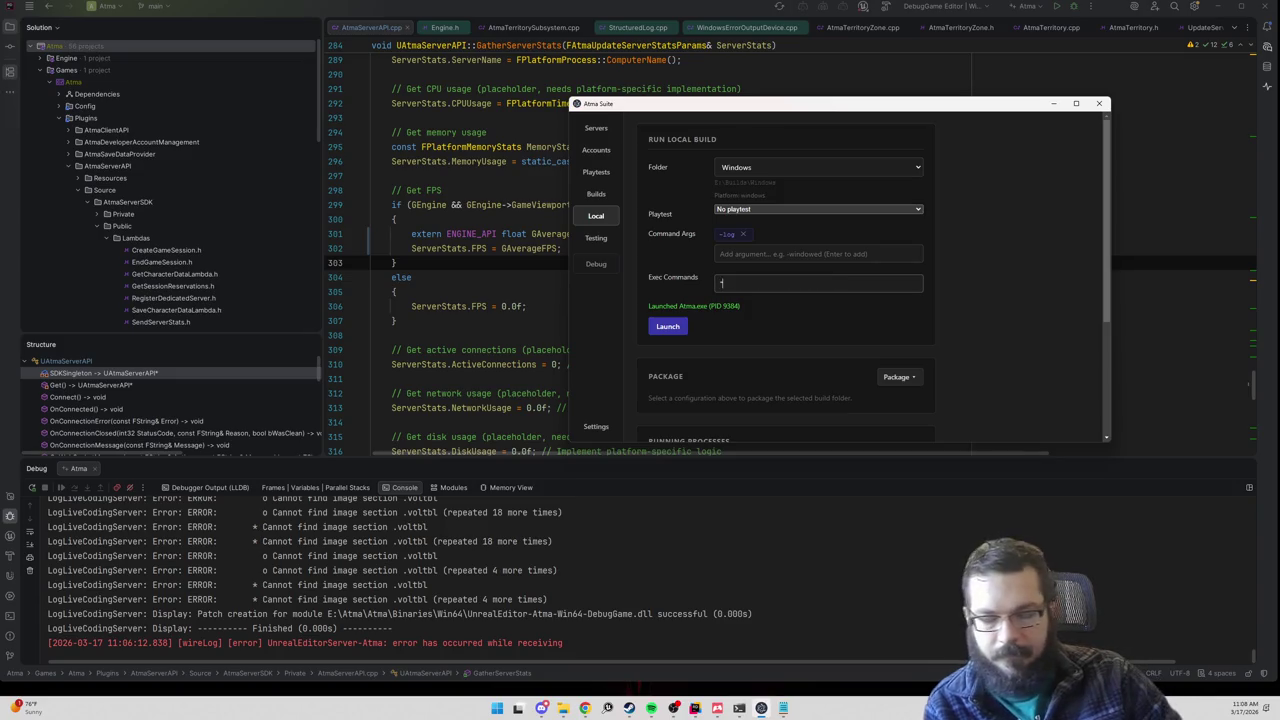
type(".maxfps = 10")
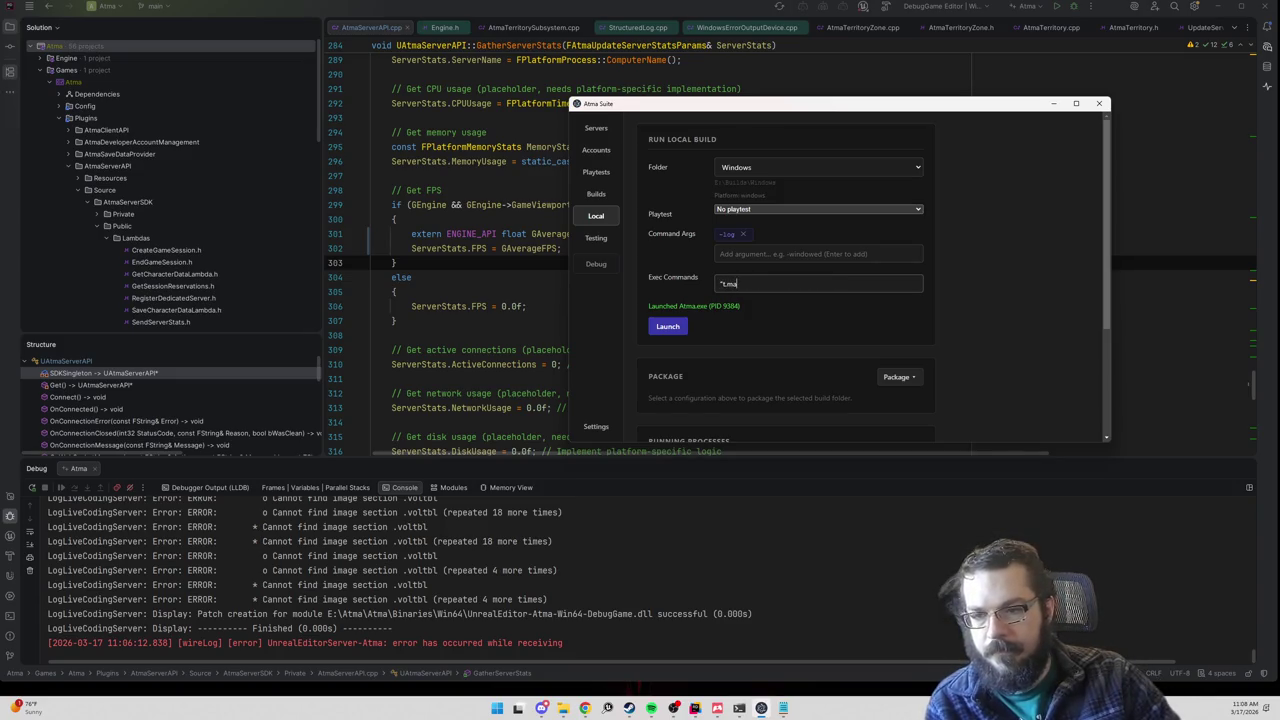
key("Return")
left_click(674, 341)
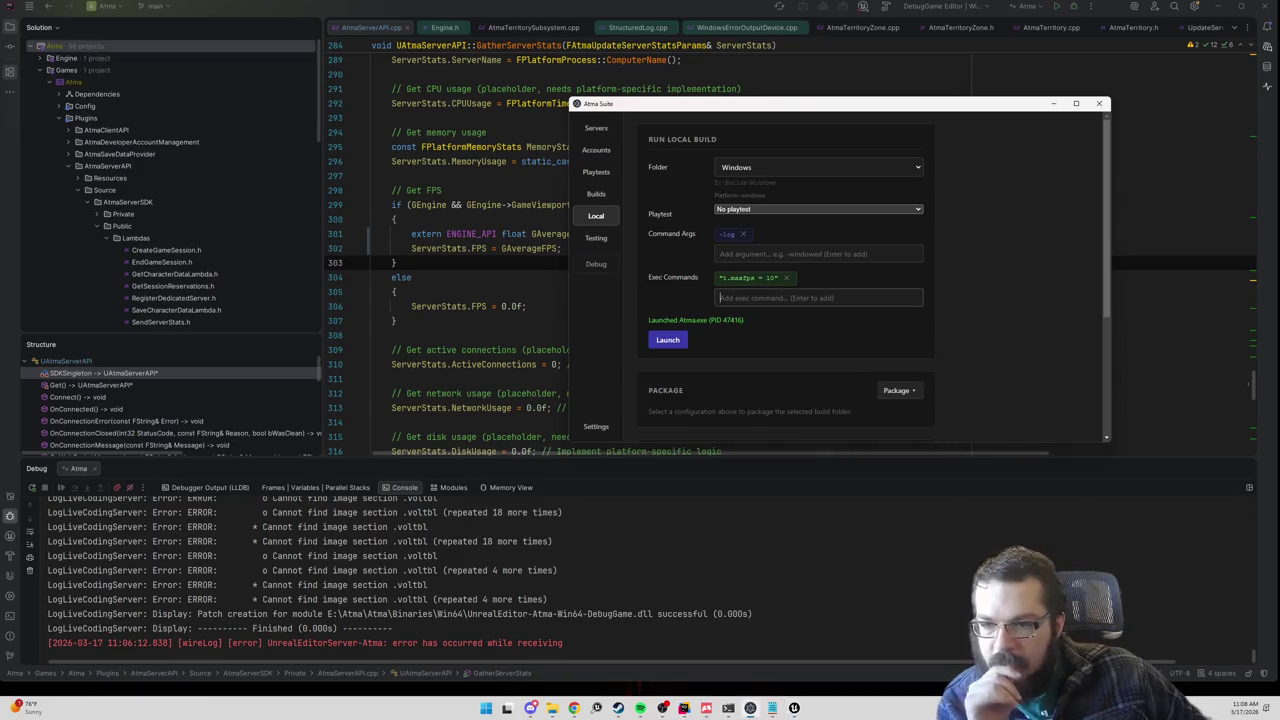
Step: Change the exec command to 't.maxfps 10' and relaunch the Windows build
left_click(786, 278)
left_click(818, 284)
type("t.ma")
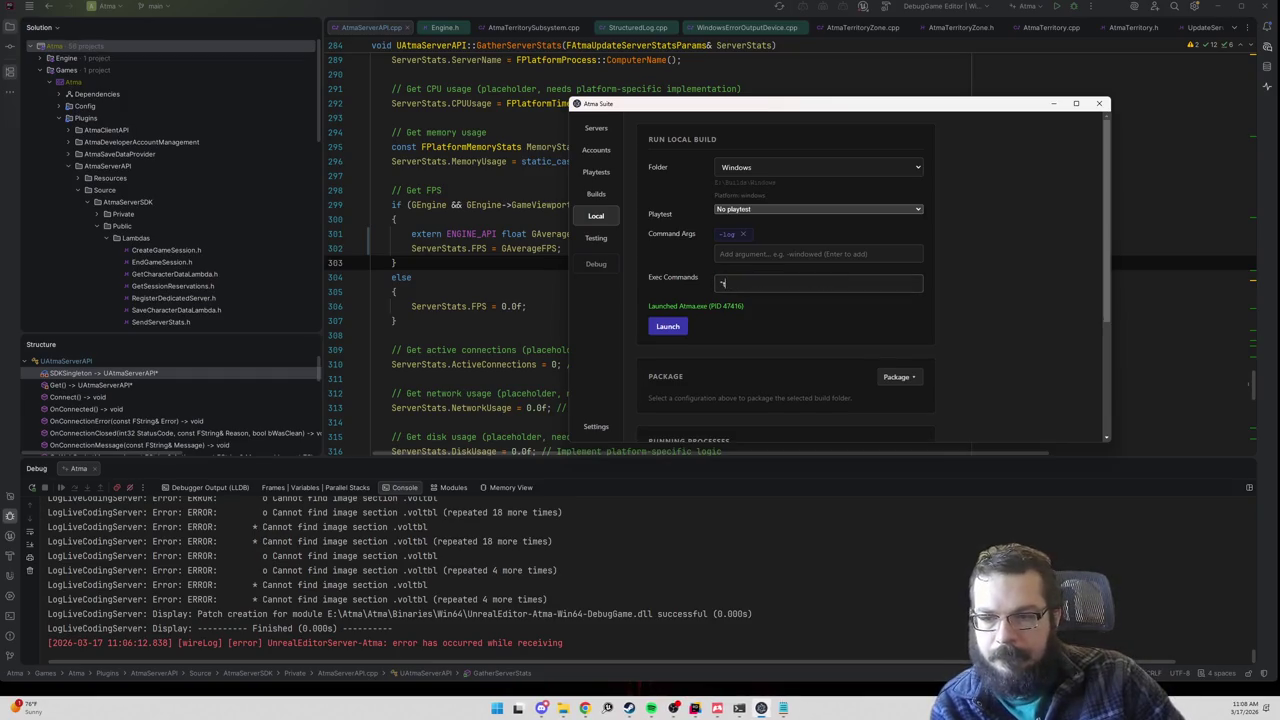
type("xfps 10")
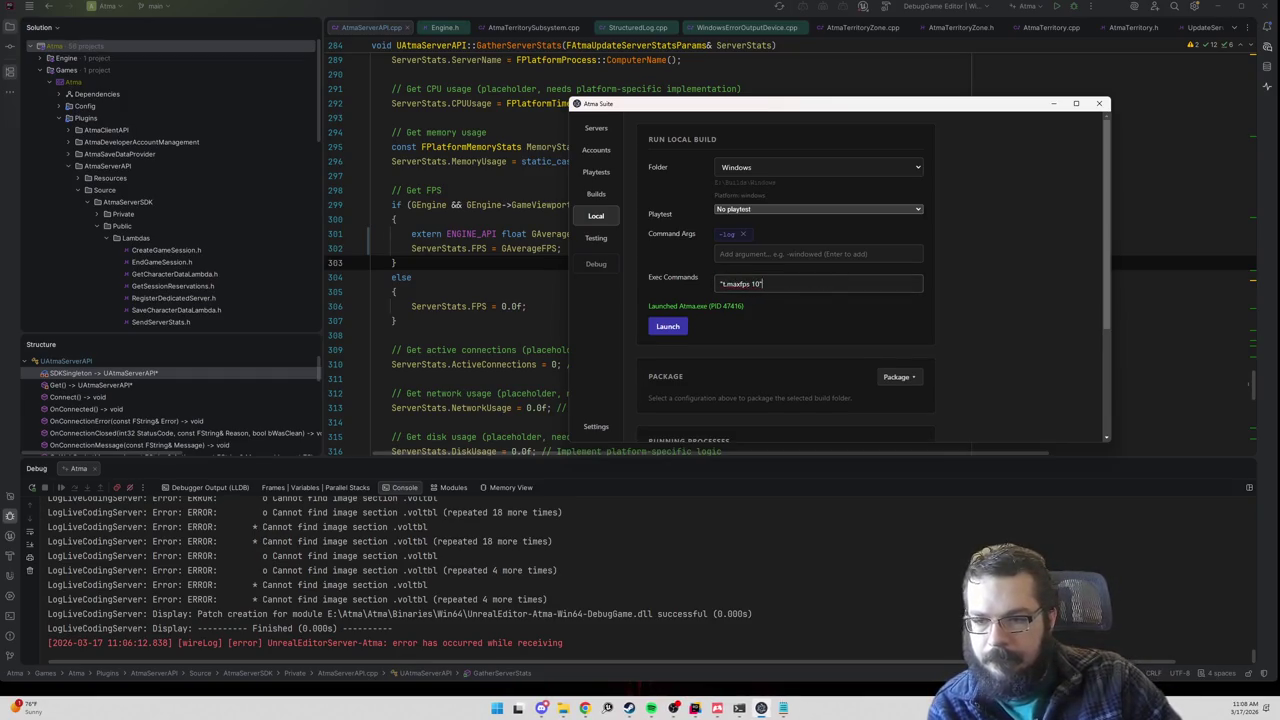
key("Return")
left_click(672, 345)
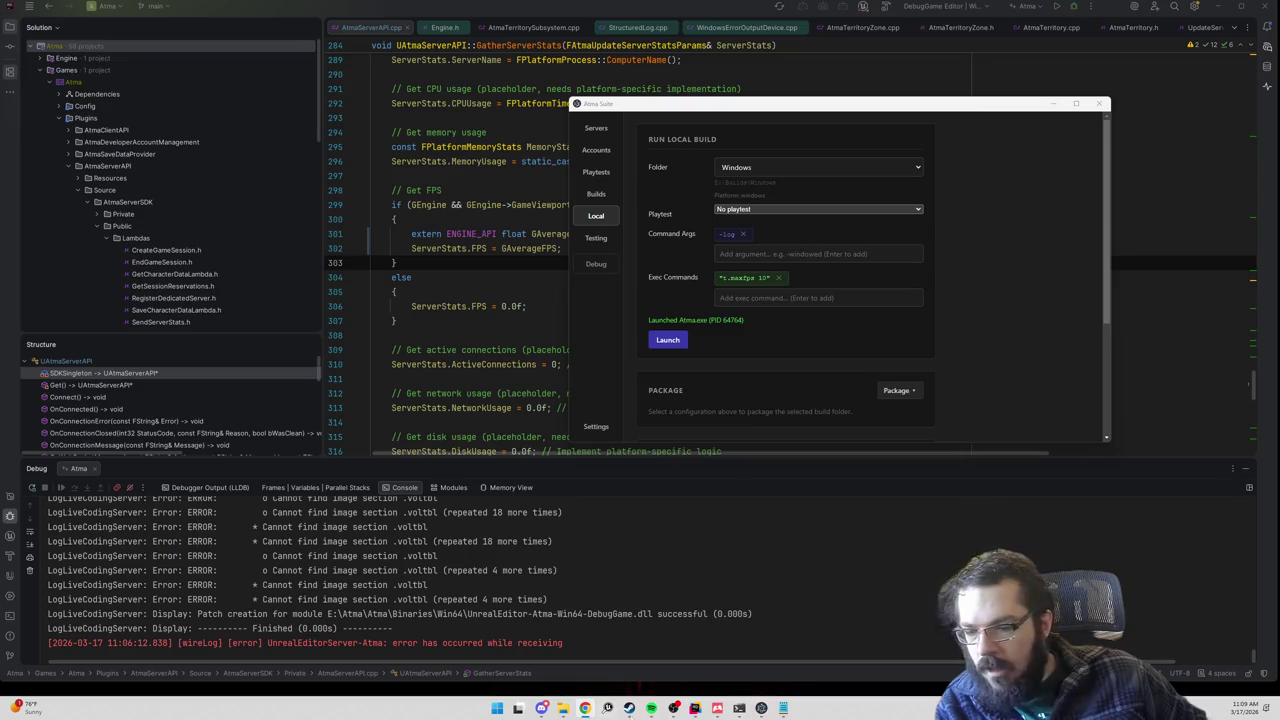
Step: Paste a t.MaxFPS=0 line under RendererSettings in the Engine.ini notes, then return to Atma Suite Builds
left_click(783, 708)
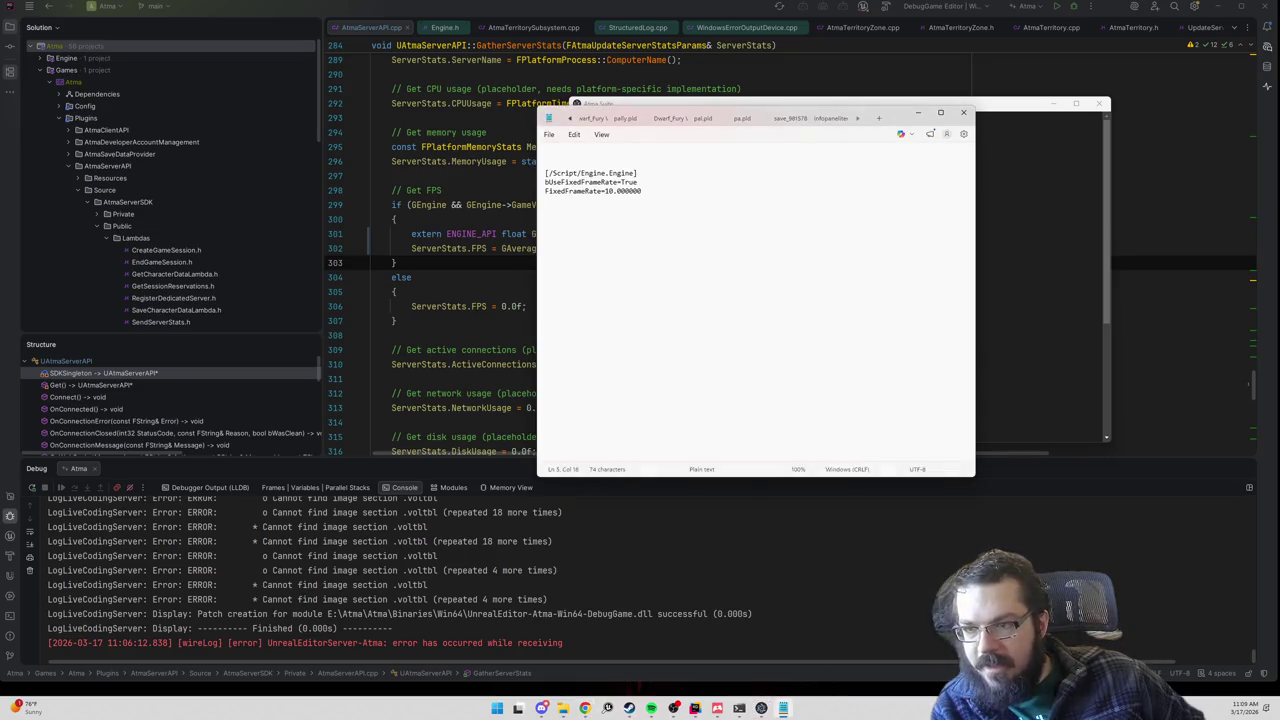
key("Return")
type("[/Script/Engine.RendererSettings] t.MaxFPS=0.")
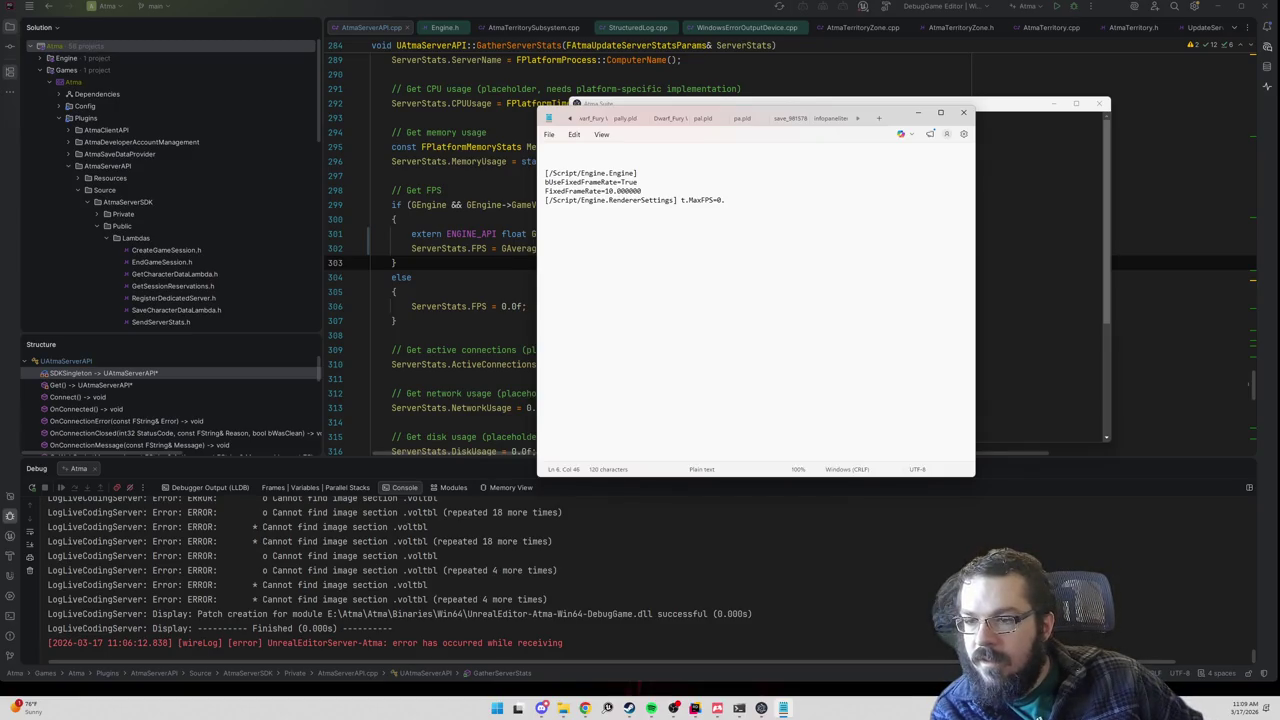
key("Return")
key("Return")
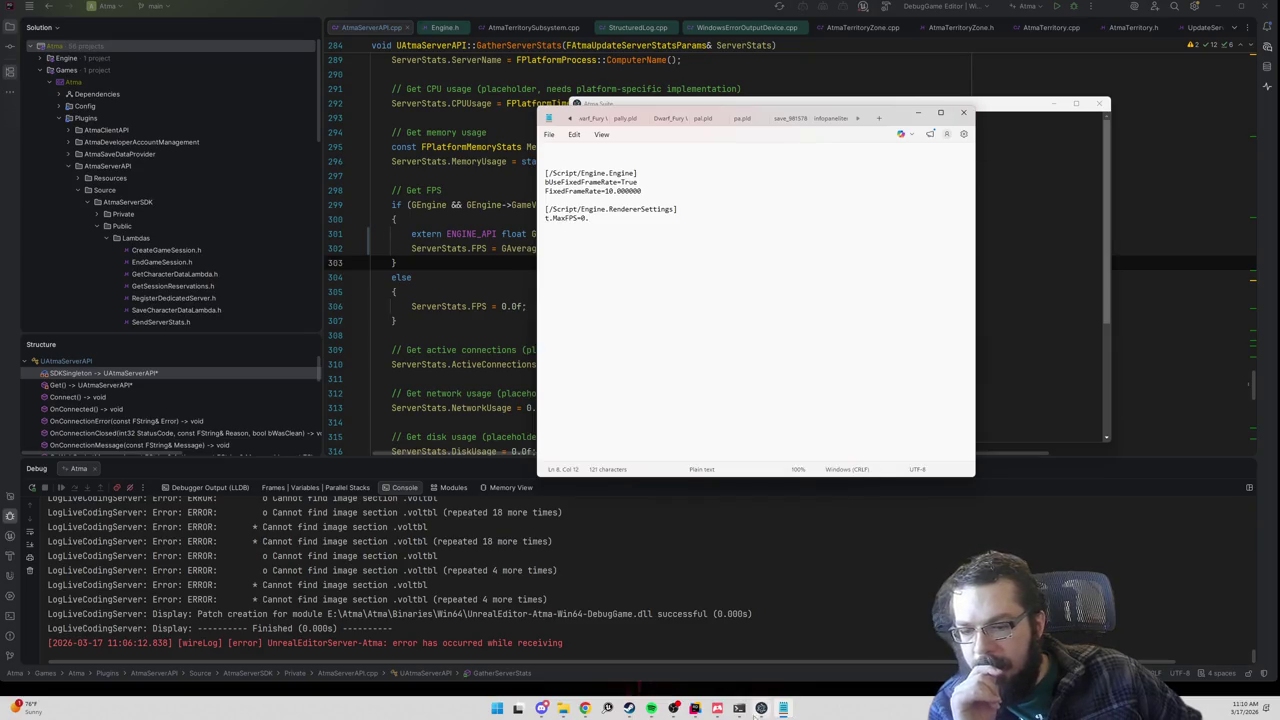
left_click(761, 708)
left_click(592, 194)
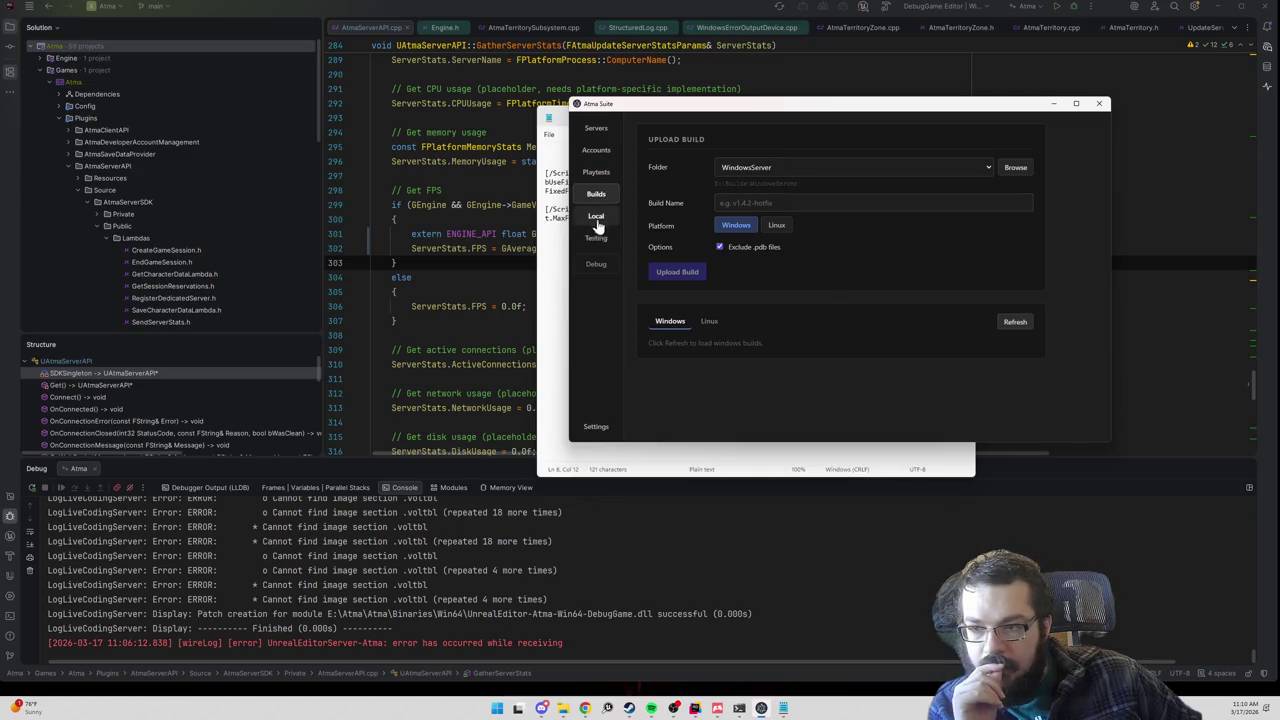
Step: Start a Development package of the WindowsServer folder from the local build page
left_click(596, 222)
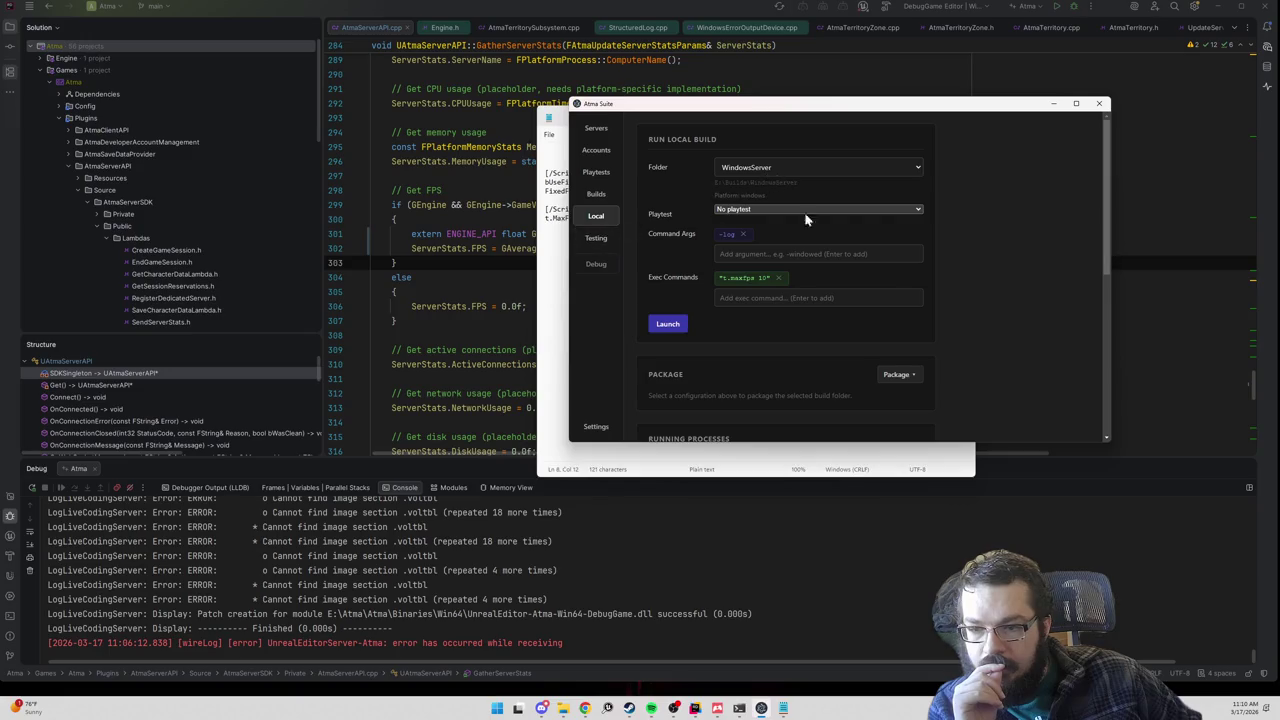
left_click(903, 376)
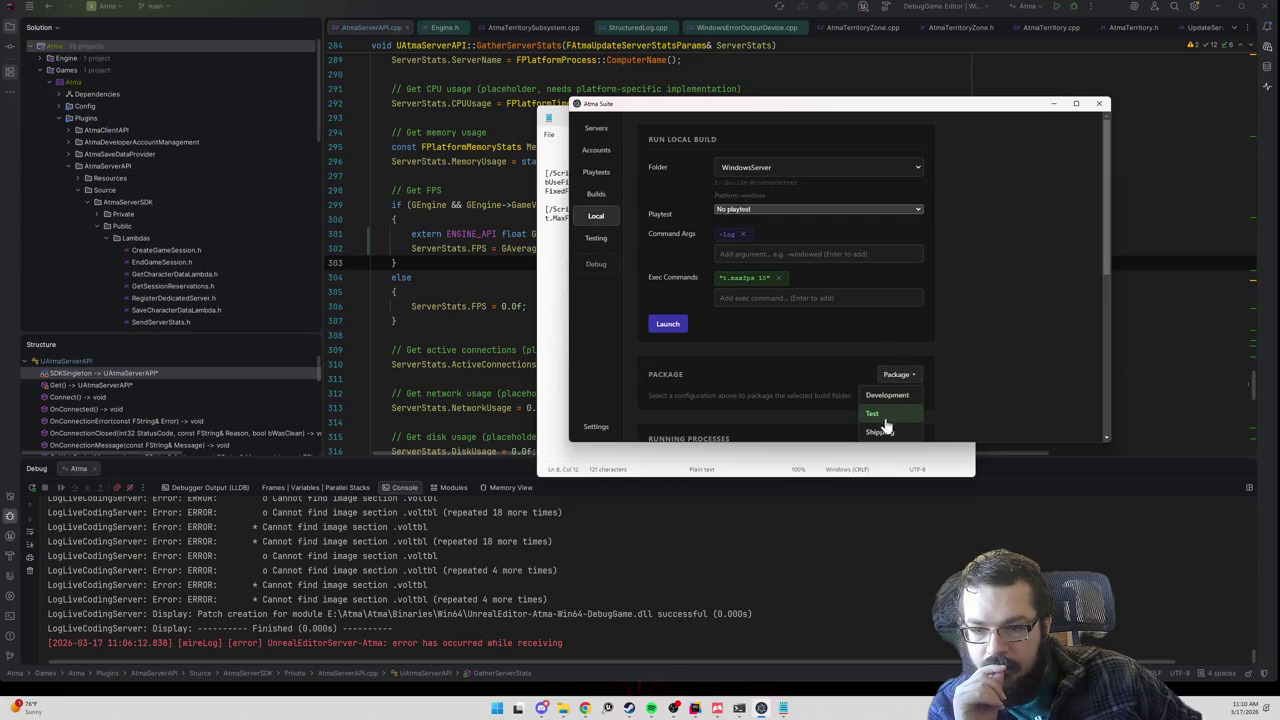
left_click(884, 395)
left_click(851, 334)
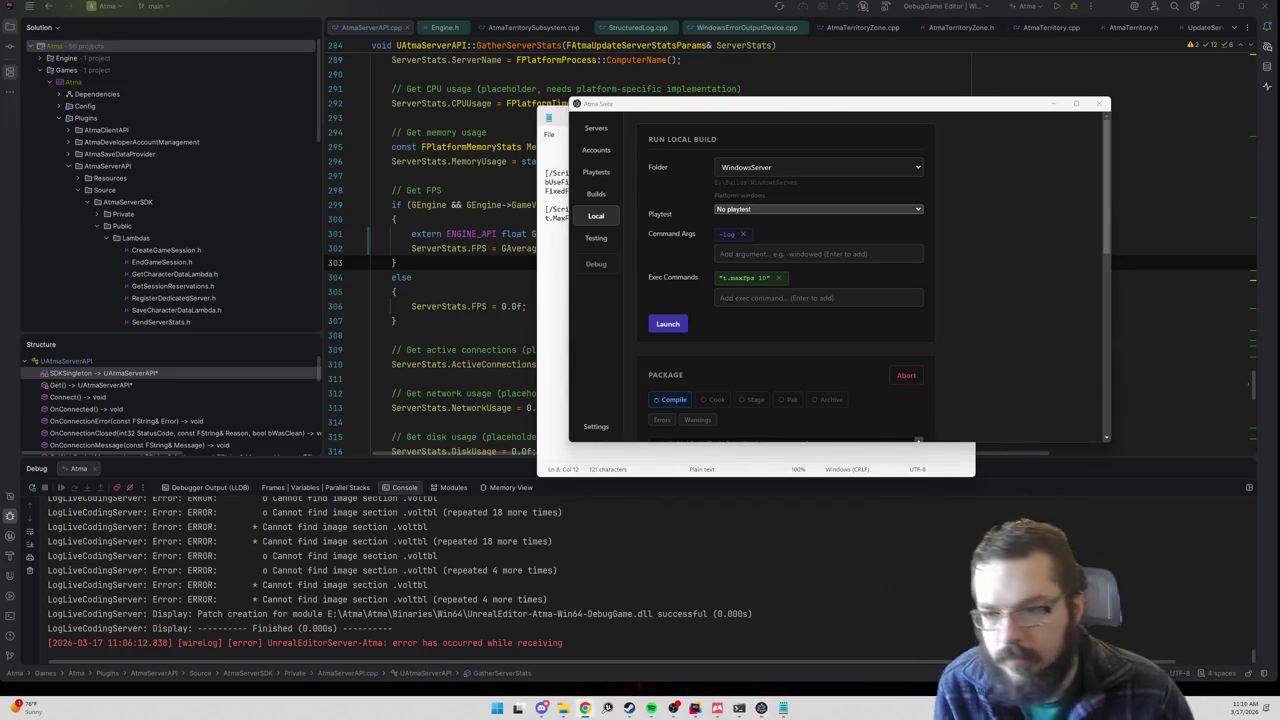
Step: Wait for the Development server package to finish compile, cook, stage, pak and archive
scroll(830, 353, "down", 2)
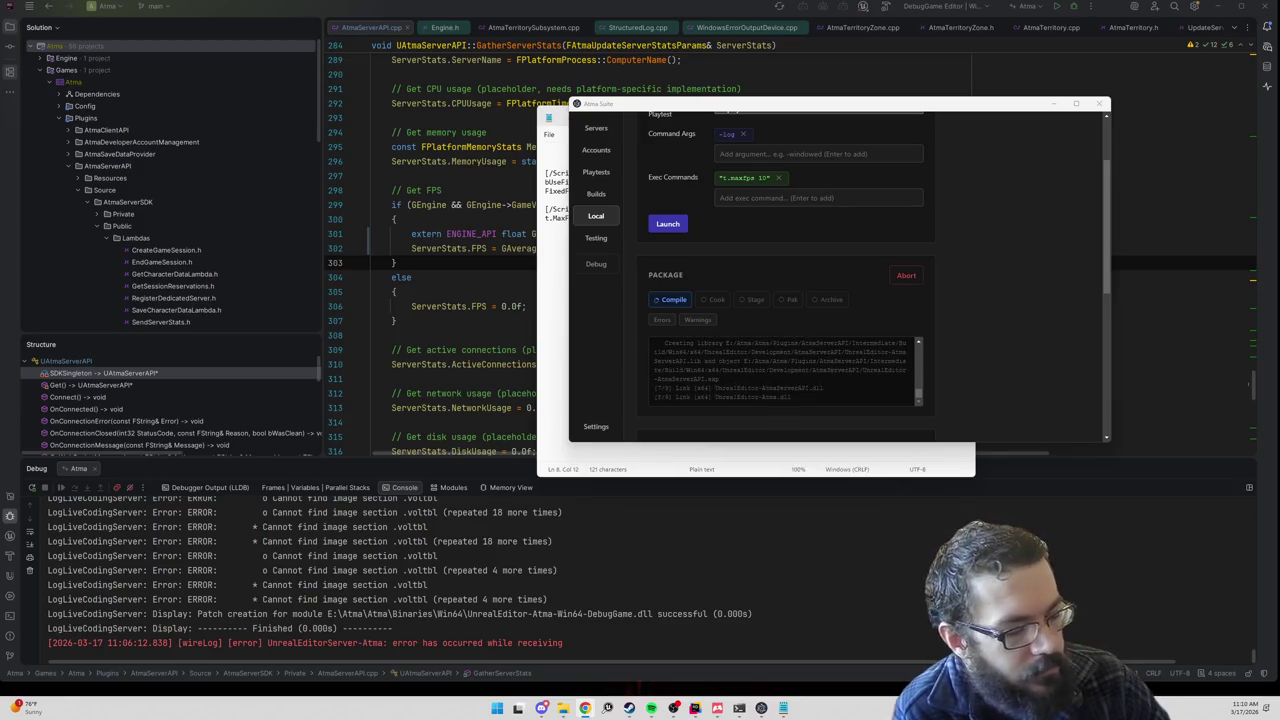
key("super+d")
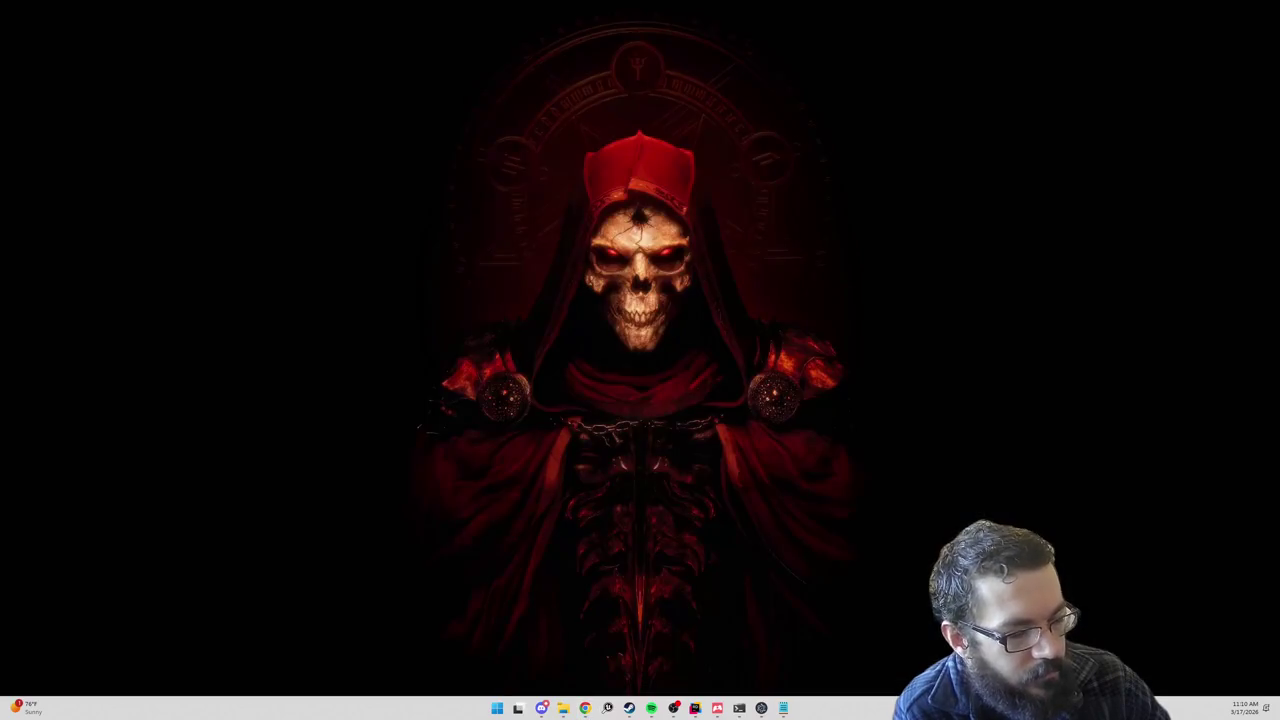
key("super+d")
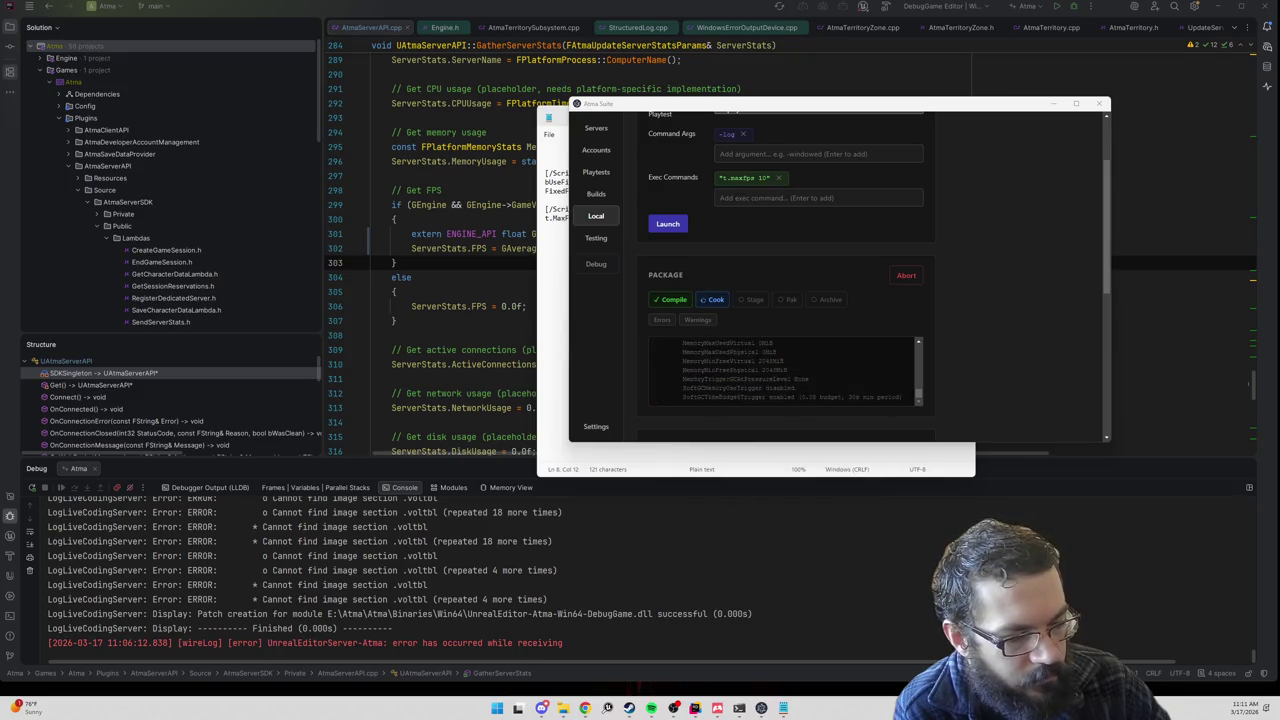
key("super+d")
key("super+d")
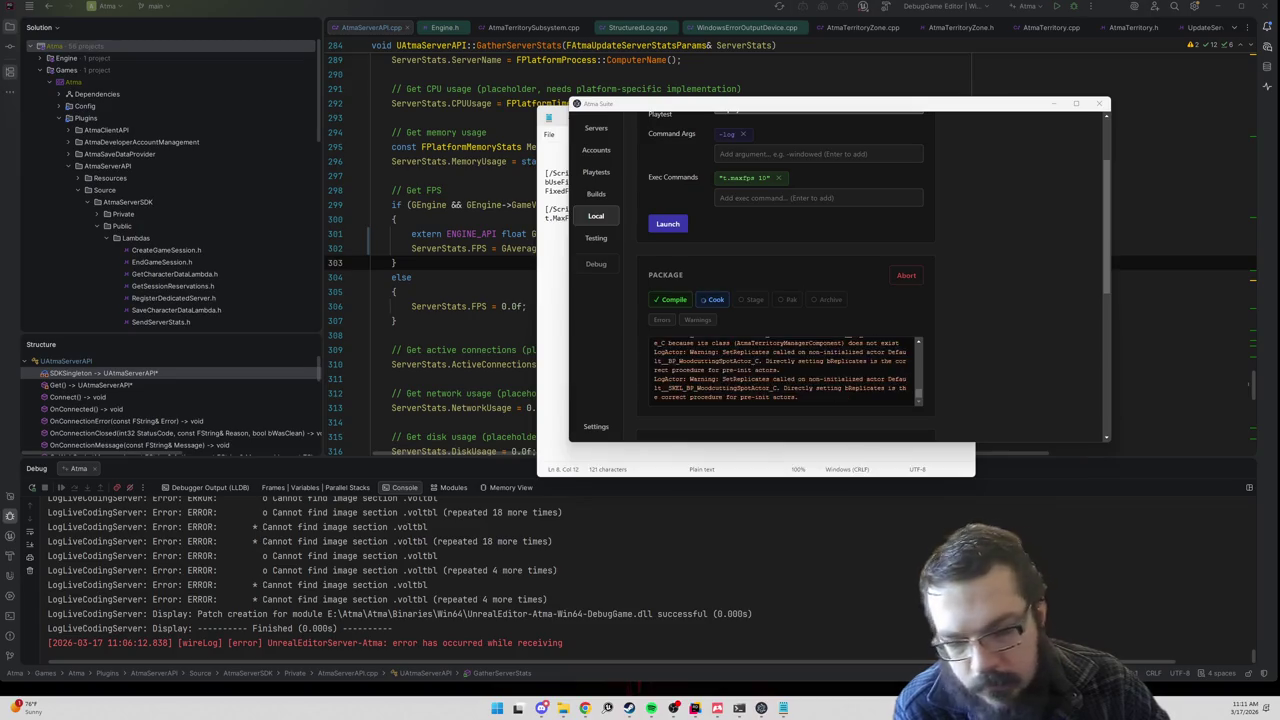
key("super+d")
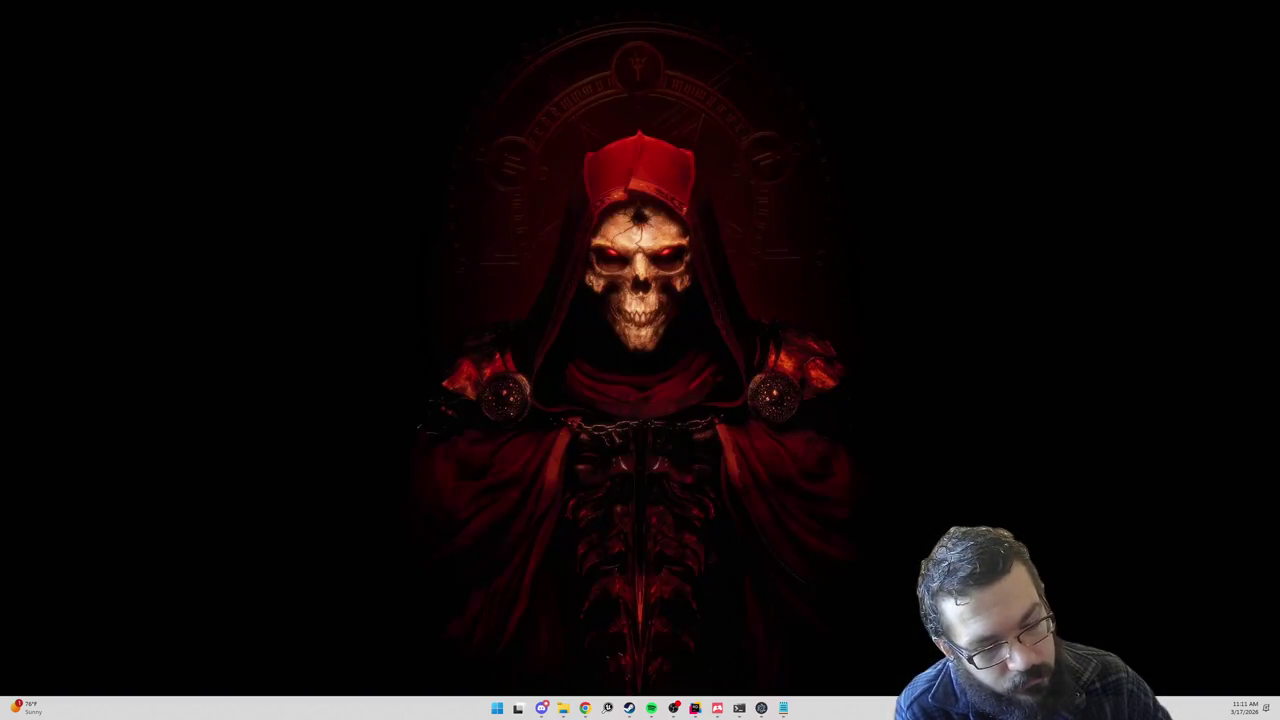
key("super+d")
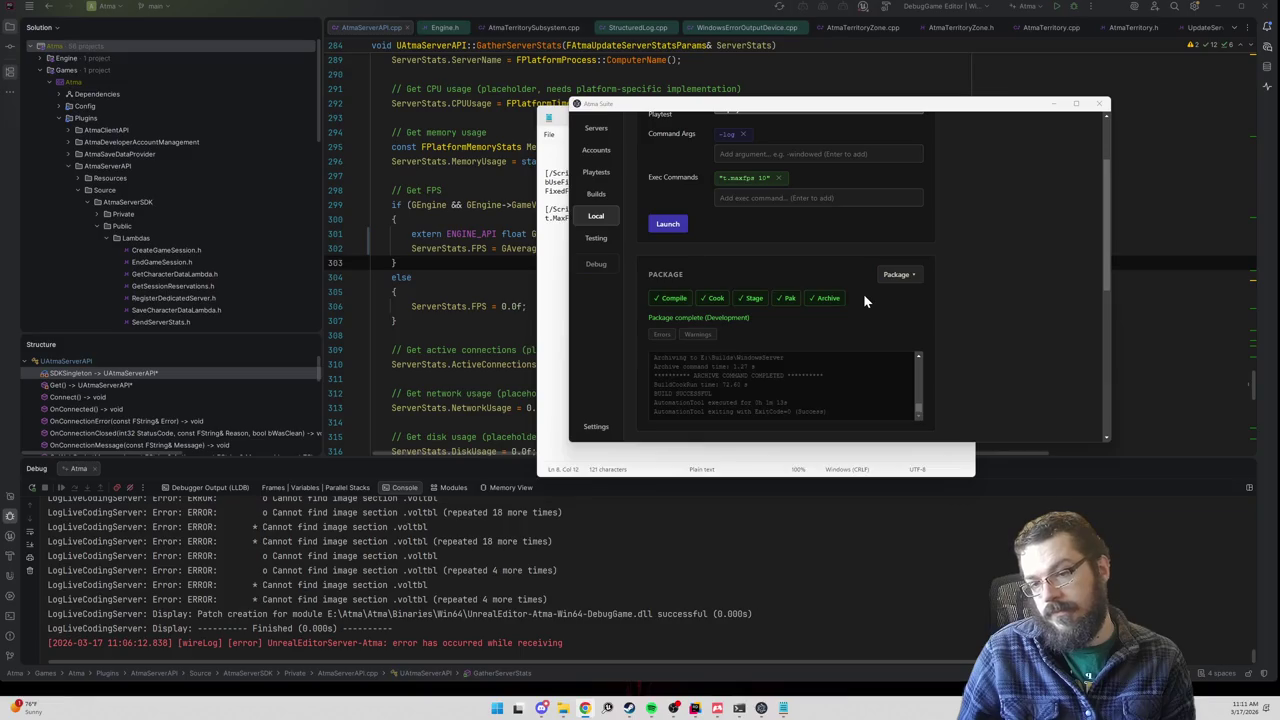
scroll(757, 356, "up", 1)
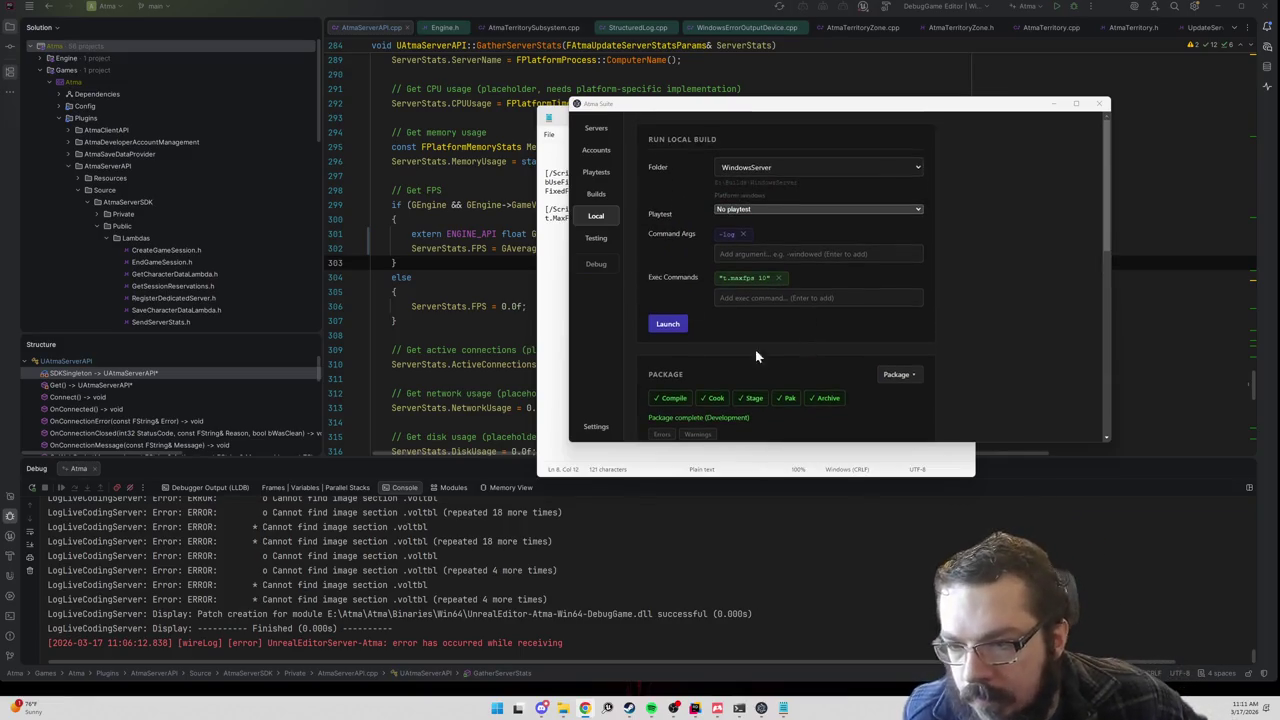
Step: Run the packaged server to check it reports about 30 FPS, then clear the Notepad notes and return to Rider
left_click(678, 330)
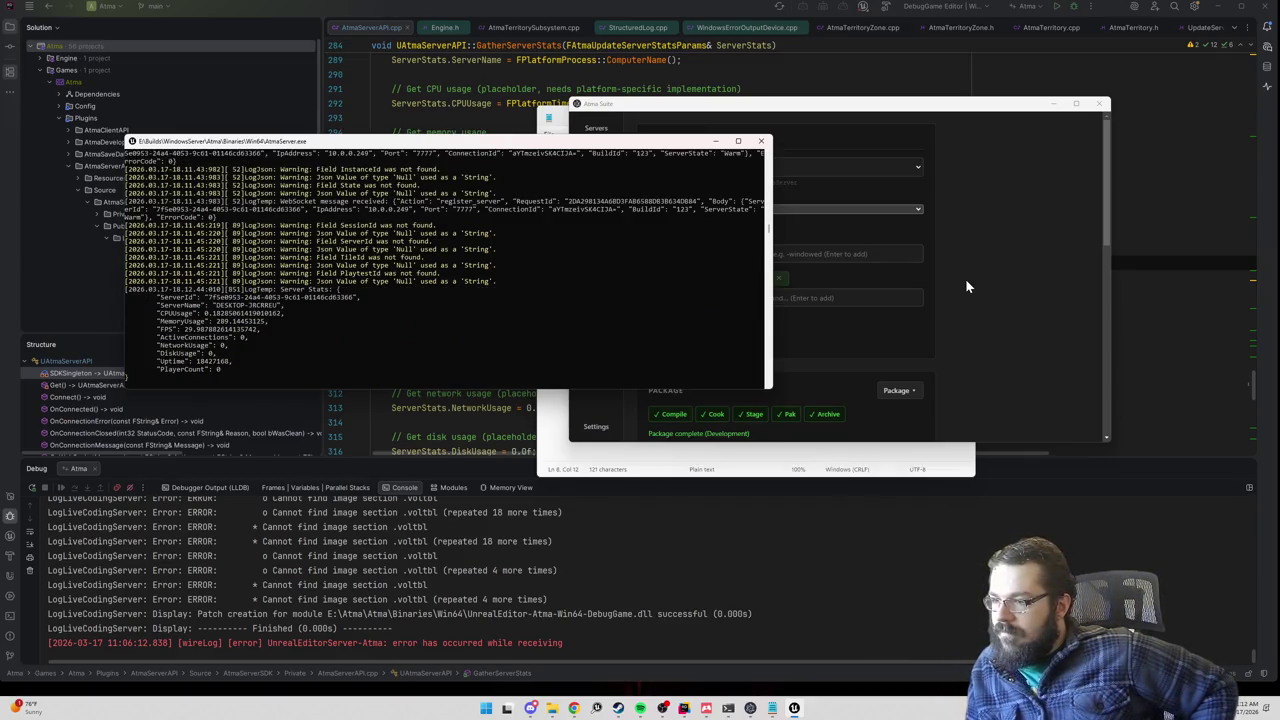
left_click(760, 141)
left_click(553, 300)
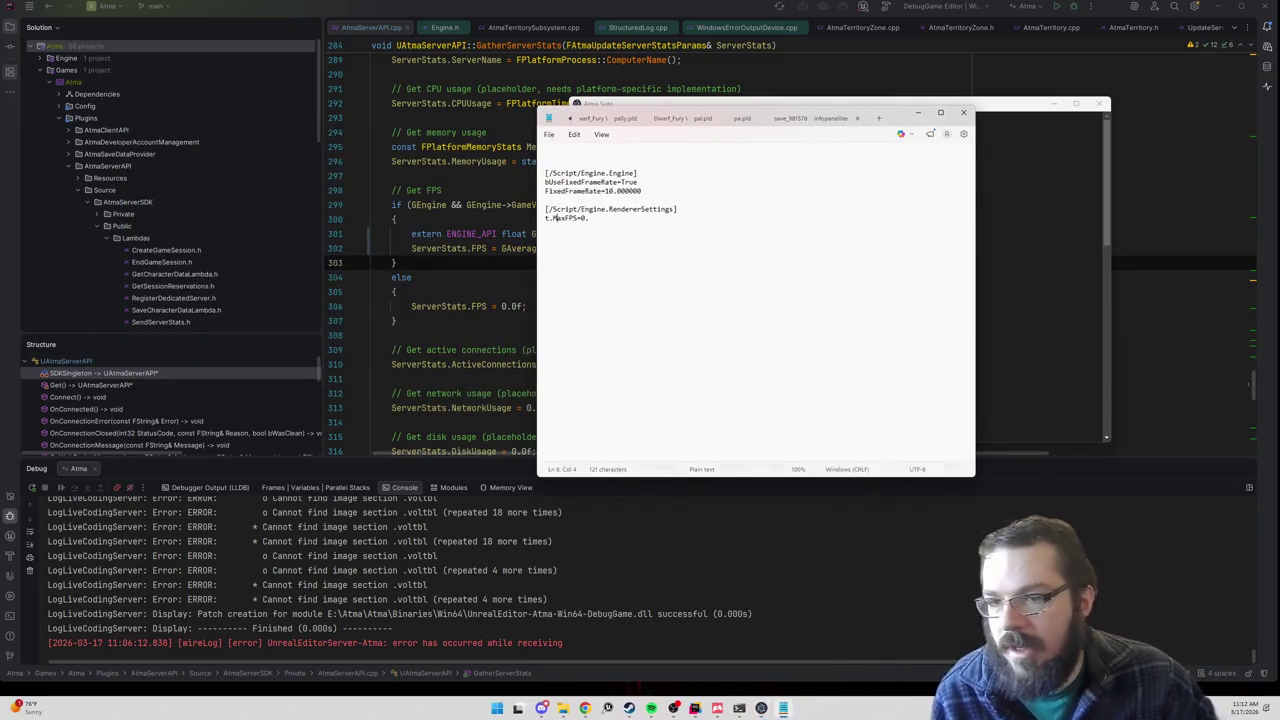
key("ctrl+a")
key("Delete")
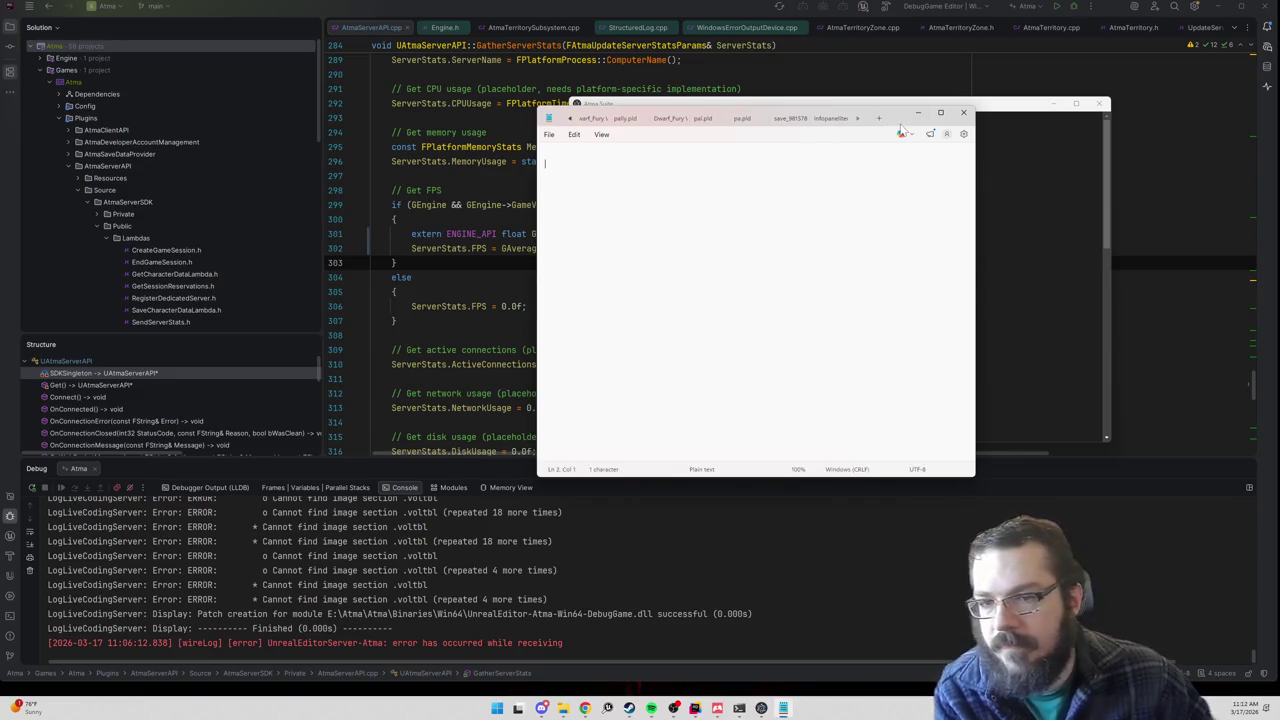
left_click(917, 113)
left_click(442, 190)
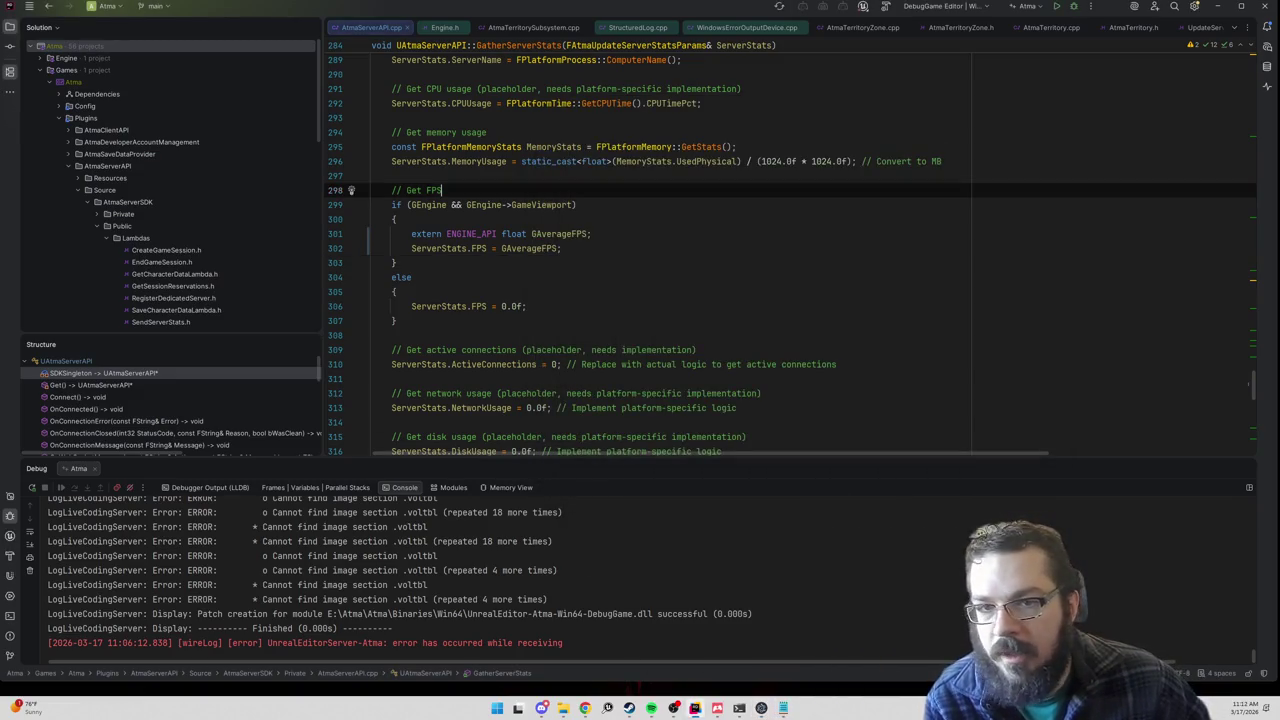
Step: Open AtmaGameMode.cpp and find its BeginPlay function
key("ctrl+shift+n")
type("atmagamemode.cp")
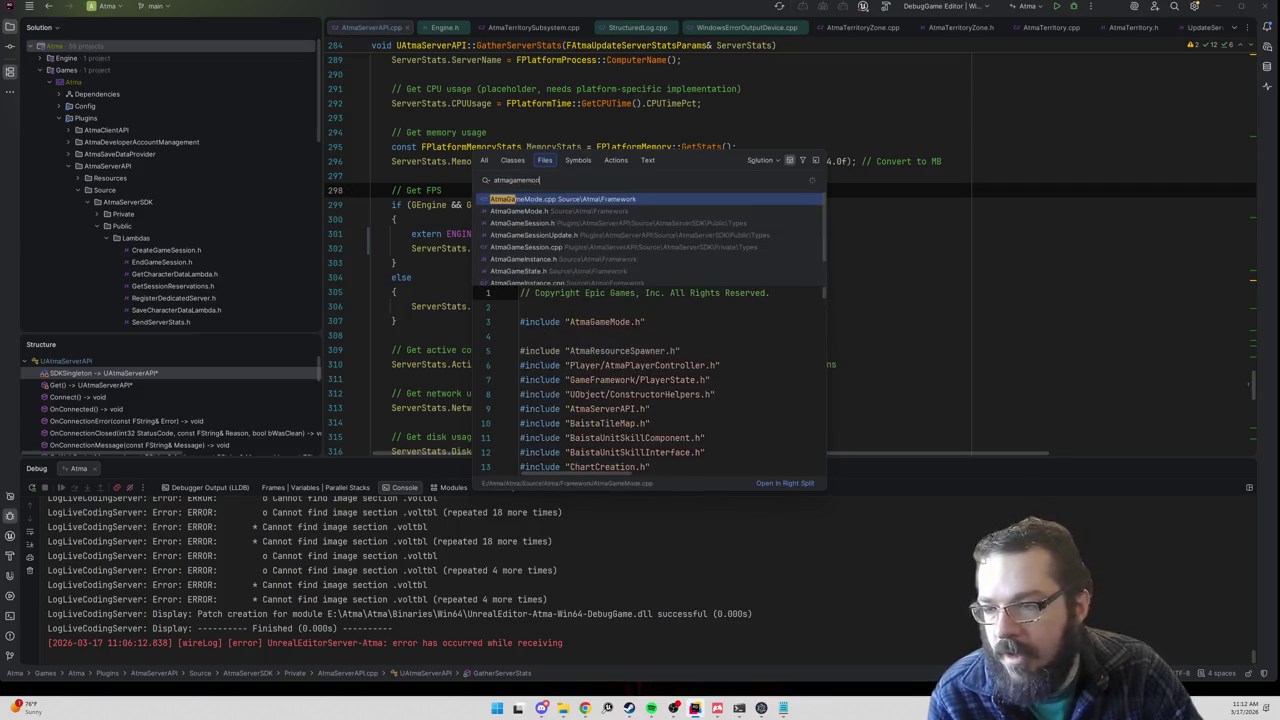
key("Return")
key("ctrl+f")
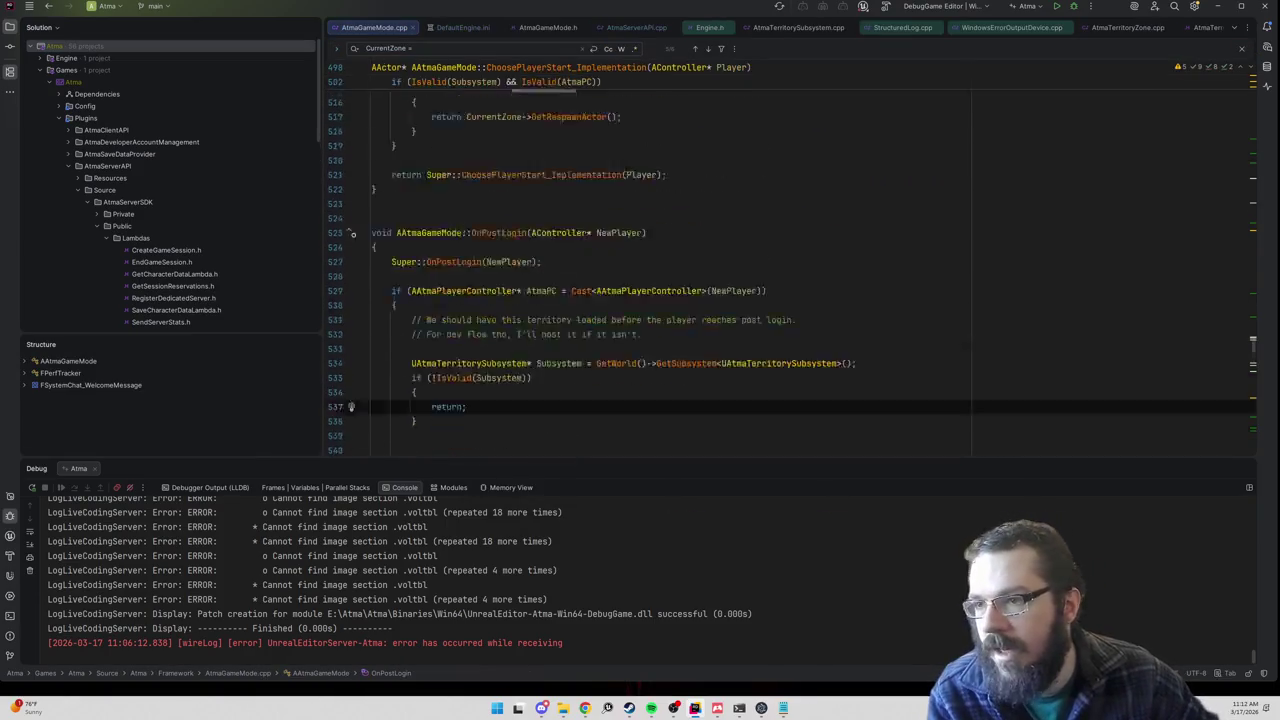
type("beginplay(")
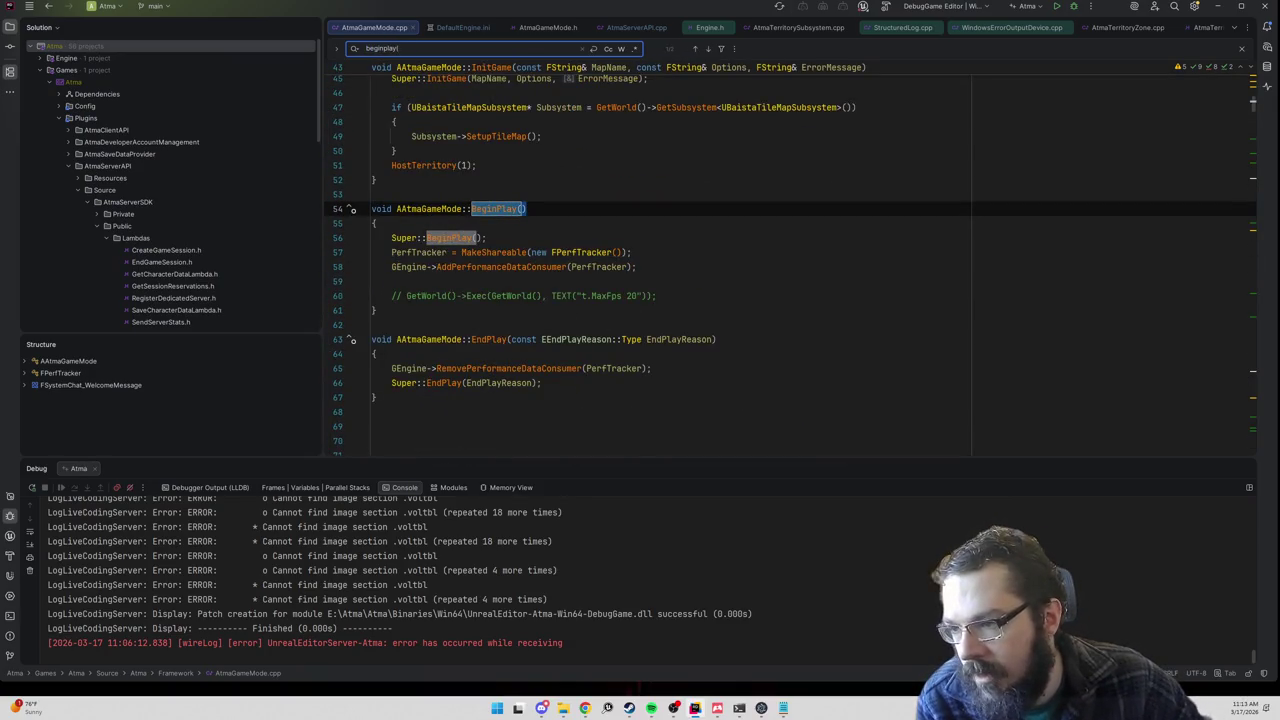
Step: Start a GEngine->Exec(GetWorld(), TEXT("t.MaxFps call inside BeginPlay
left_click(636, 267)
key("Return")
key("Return")
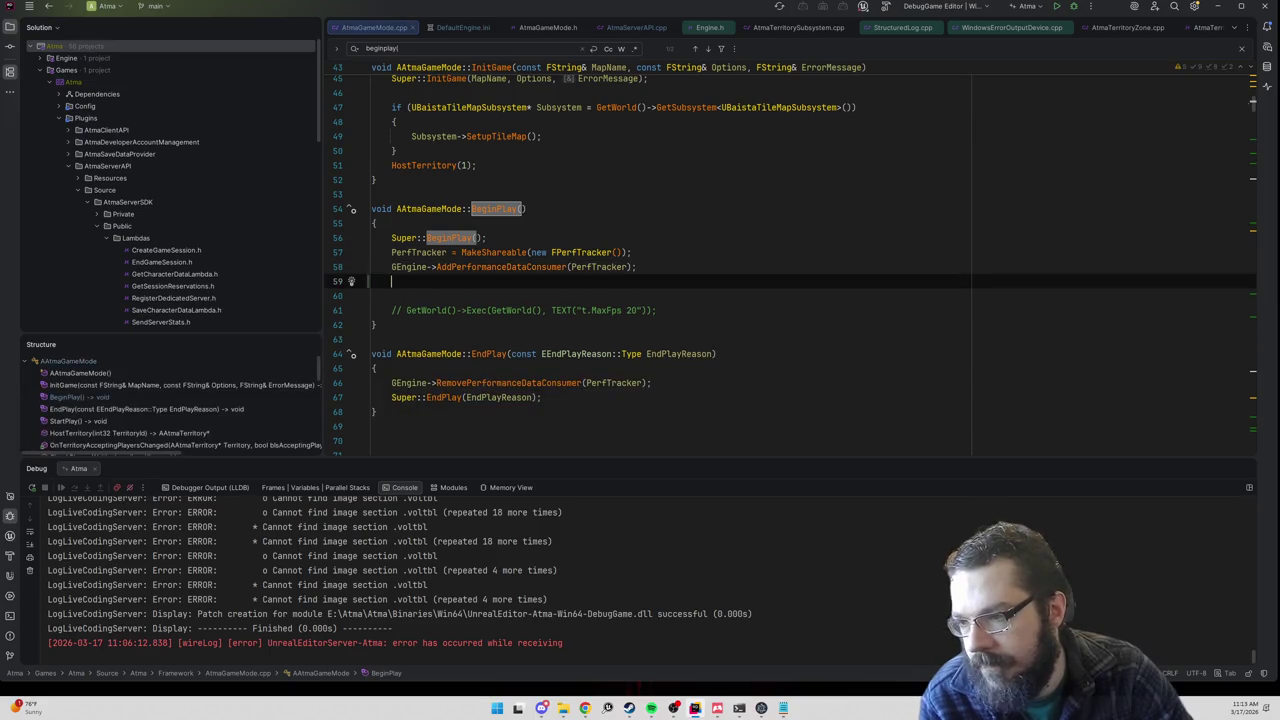
type("E")
key("BackSpace")
type("GE")
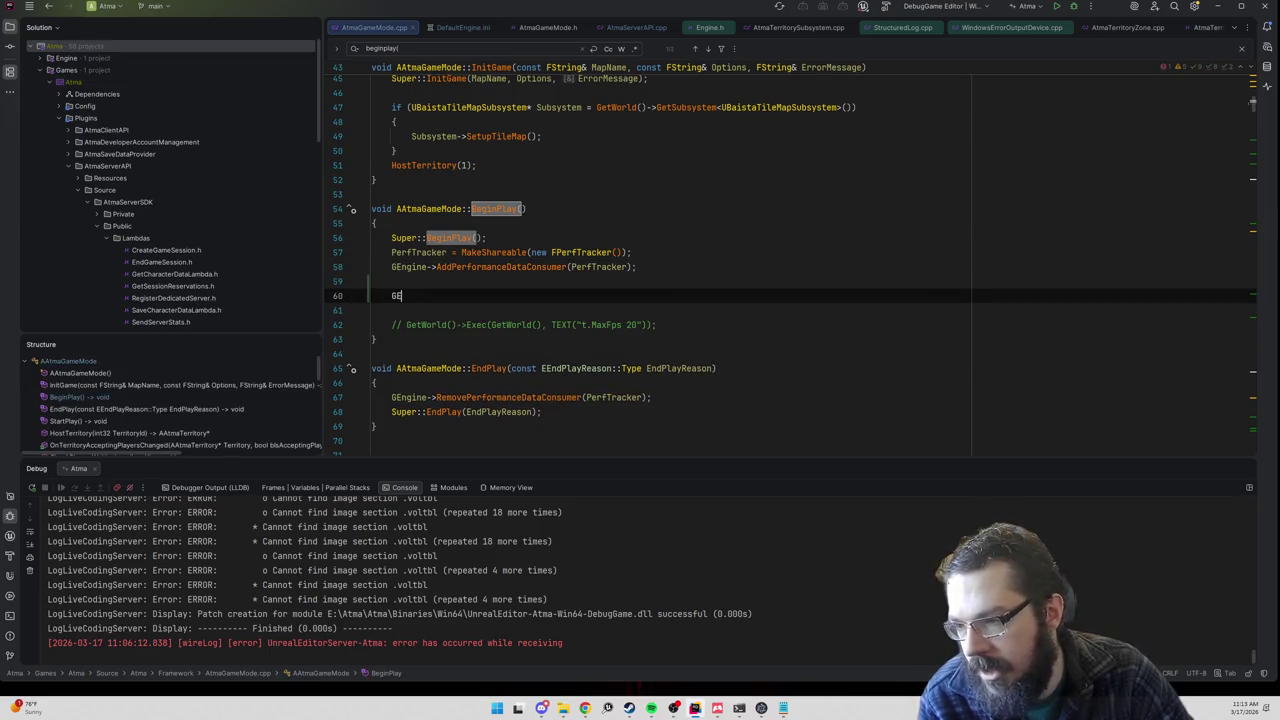
type("ngine->Exec")
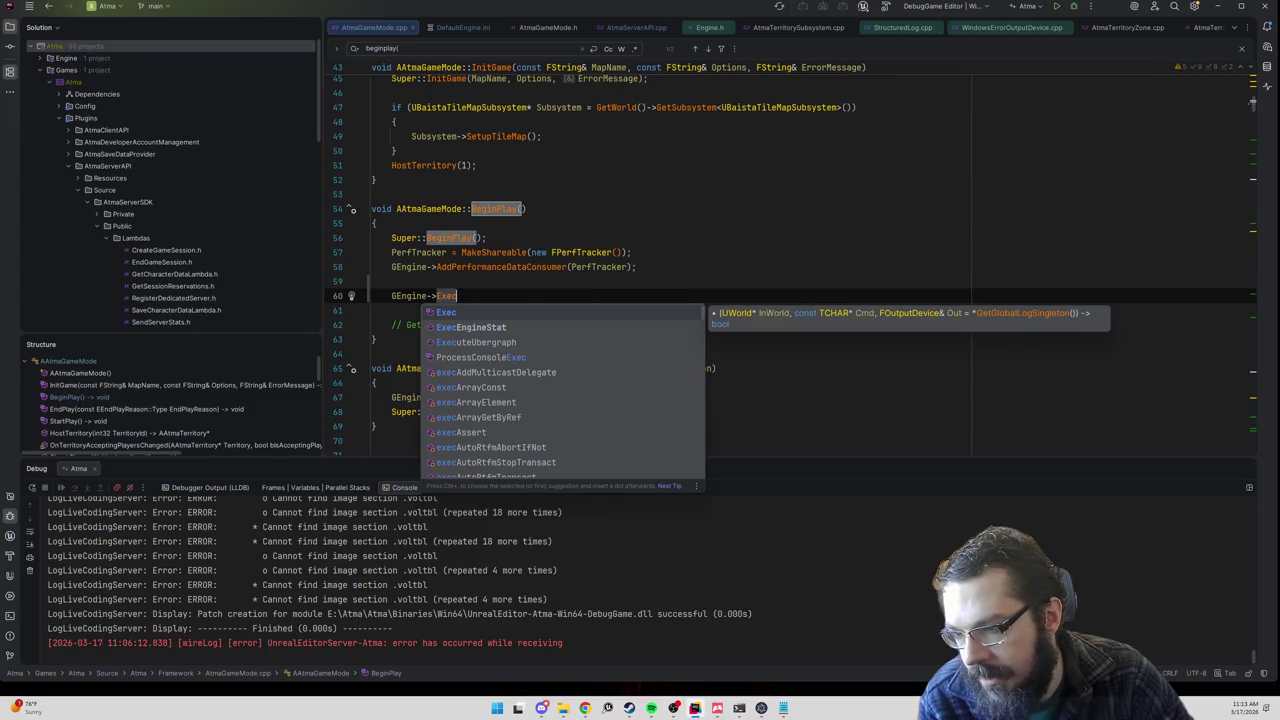
type("C")
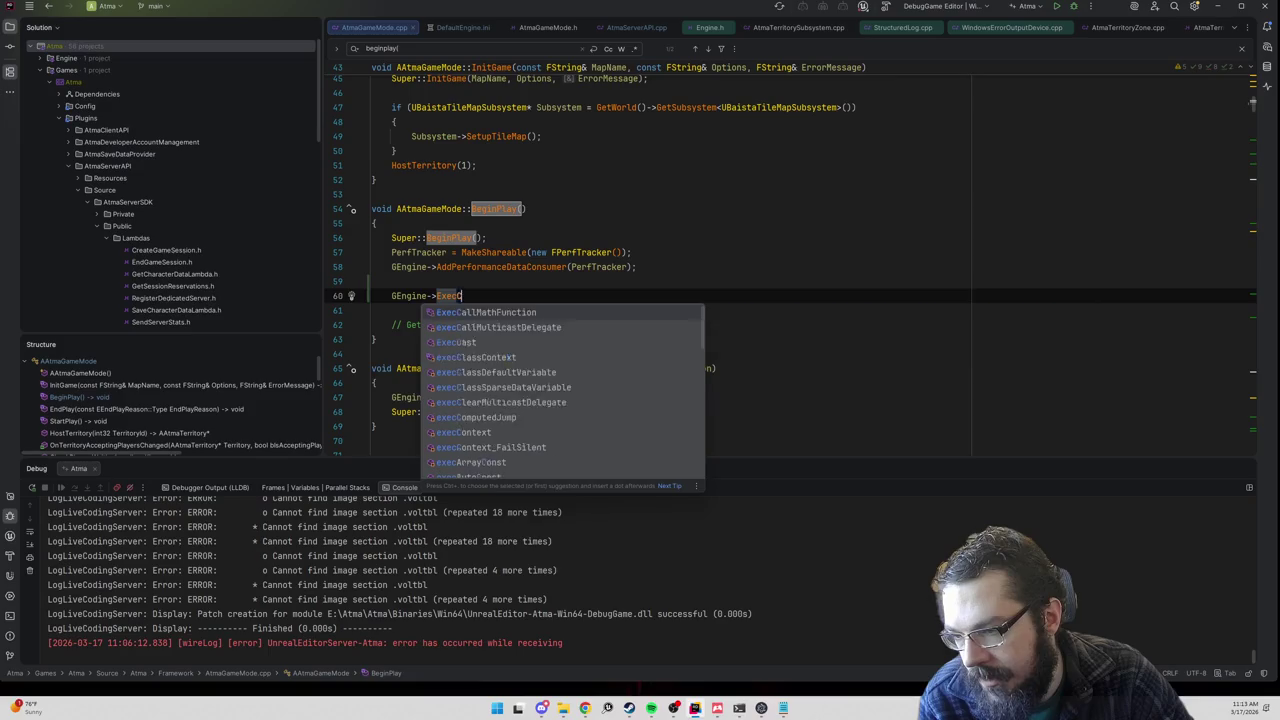
key("BackSpace")
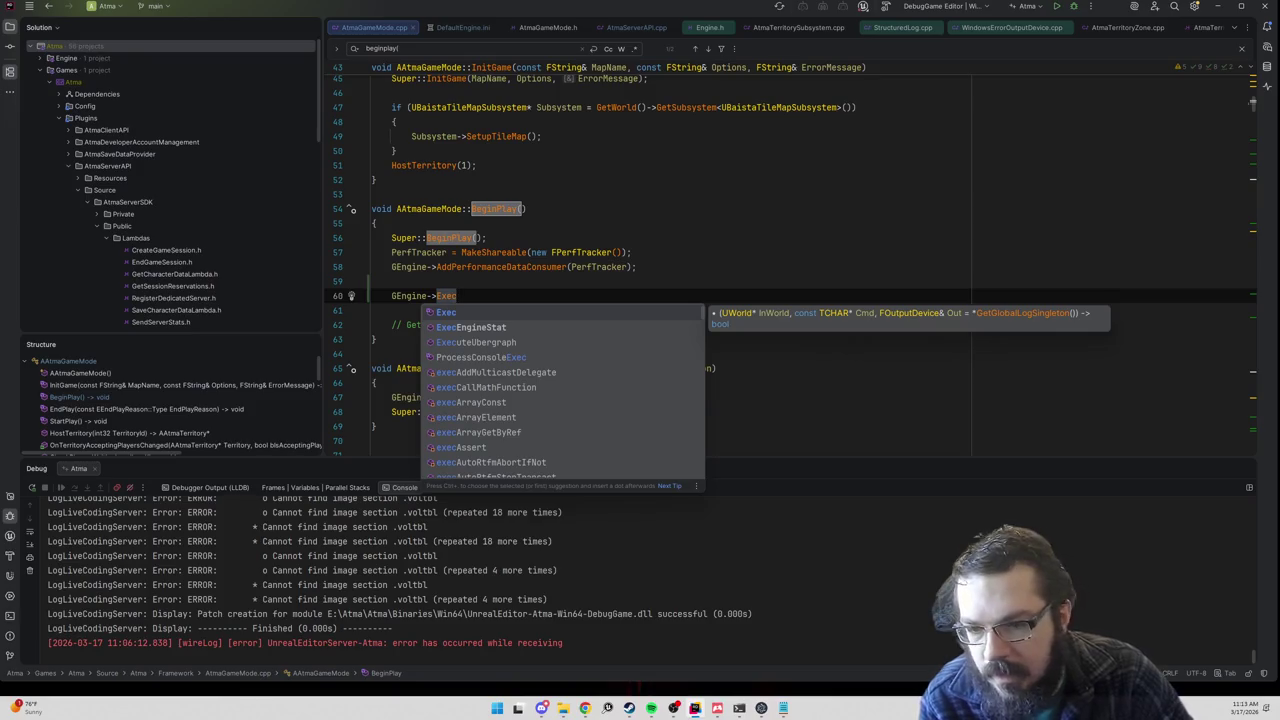
type("(")
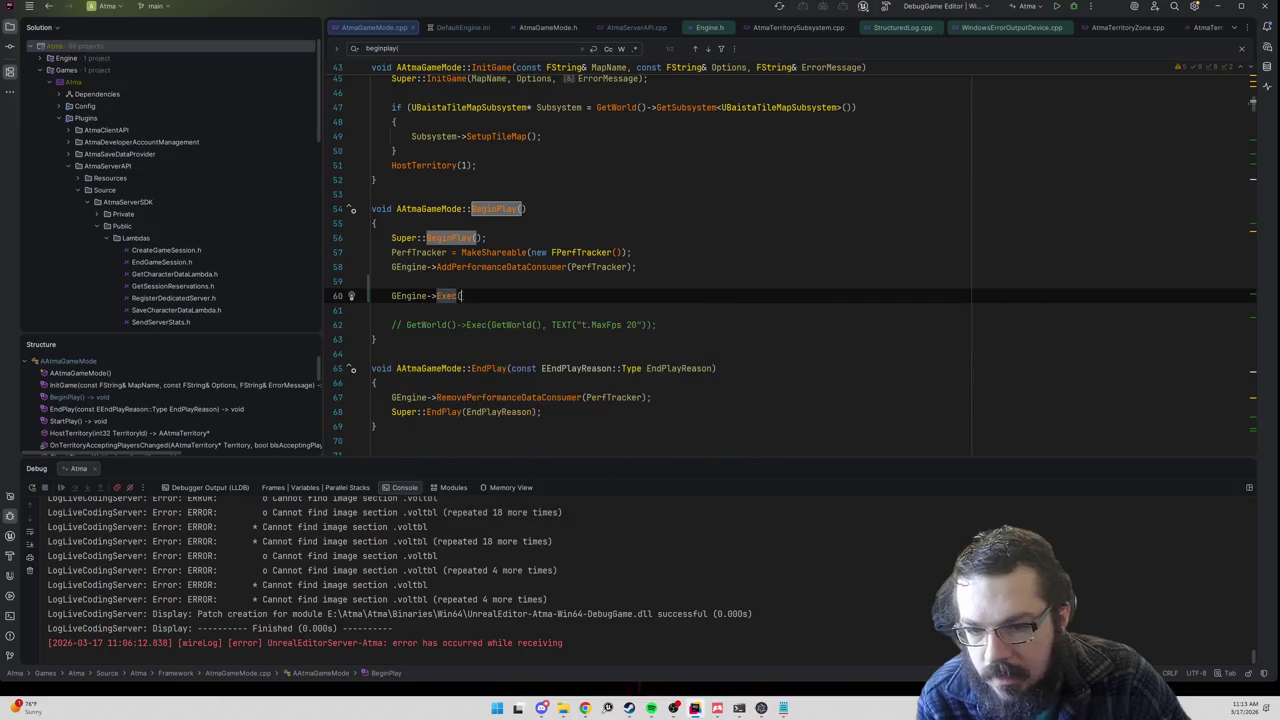
type("GetWorld(), TEX")
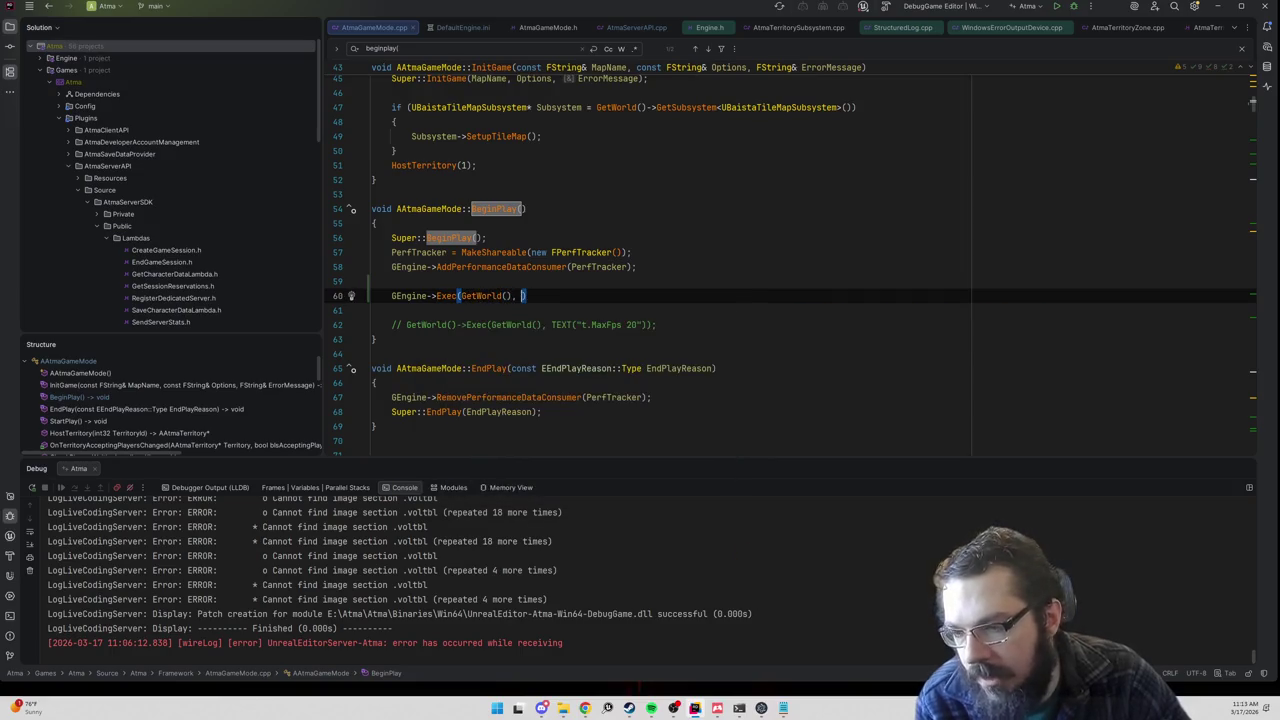
type("T(\"t.")
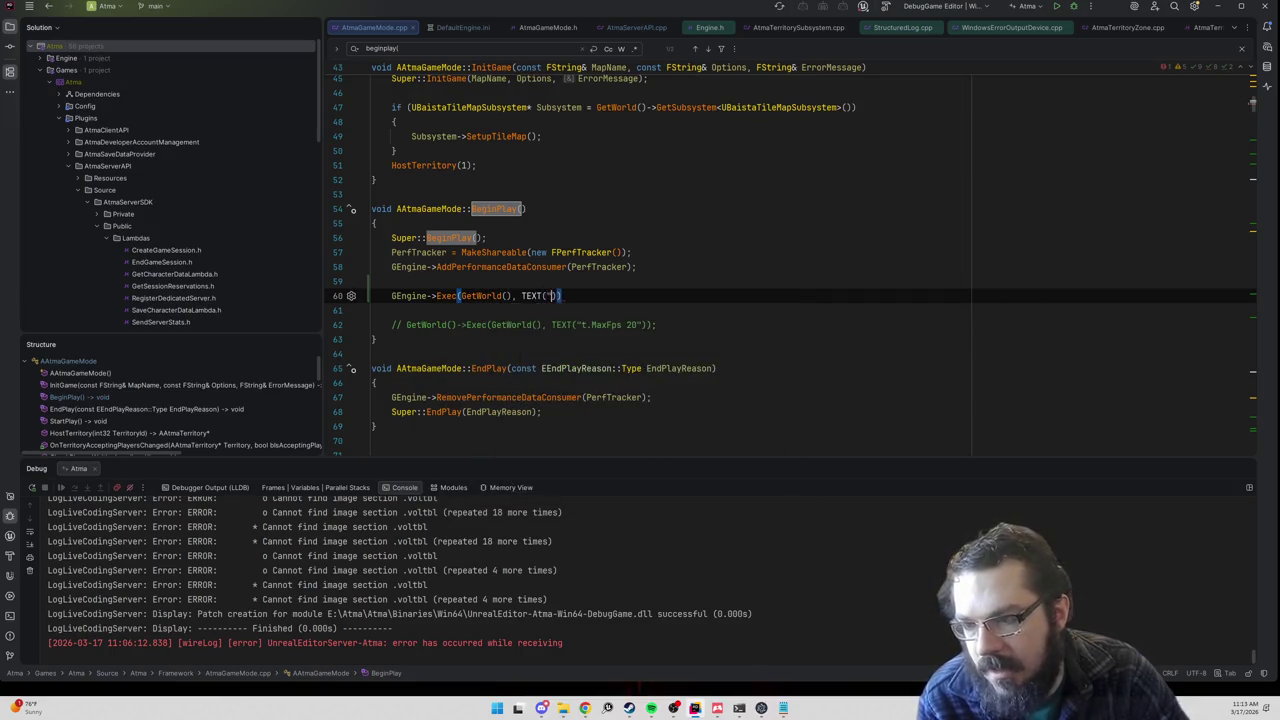
type("MaxFps")
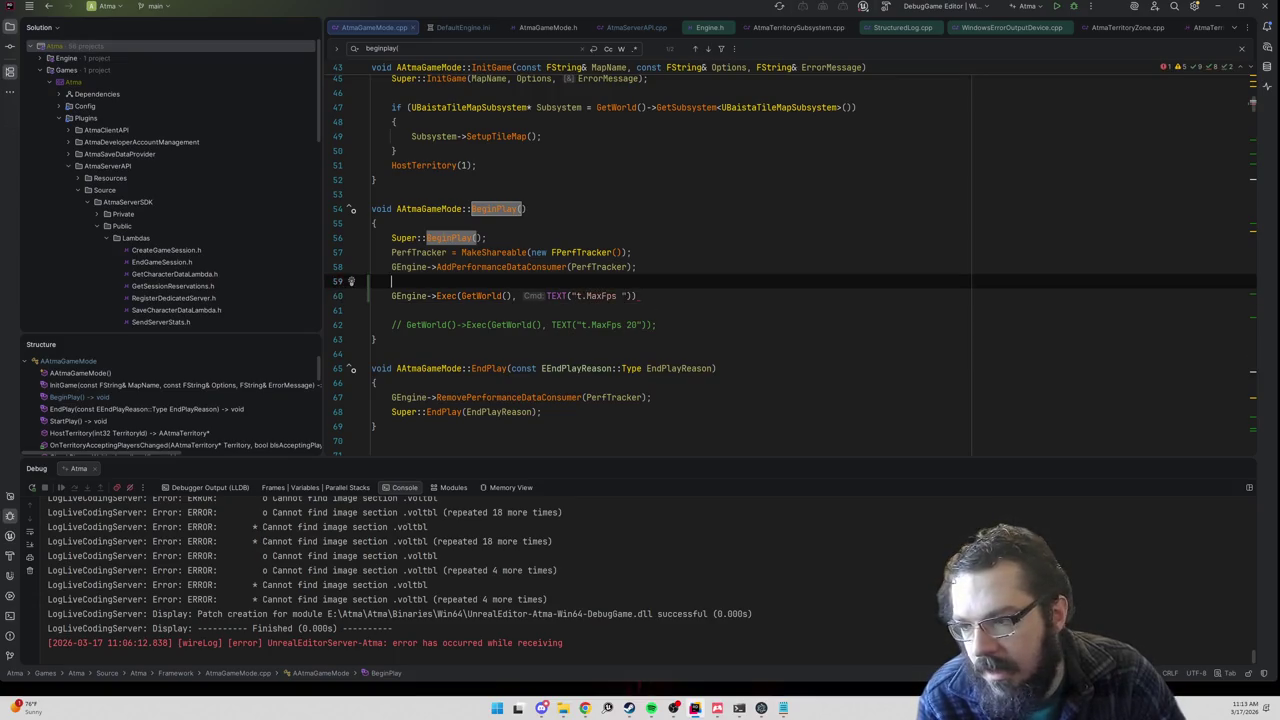
Step: Add 'int32 MaxFps = UBaistaTickSubsystem::TicksPerSecond' above the Exec call and go to TicksPerSecond's declaration
key("ctrl+alt+Return")
type("int32 MaxFps = UBaistaTickSub")
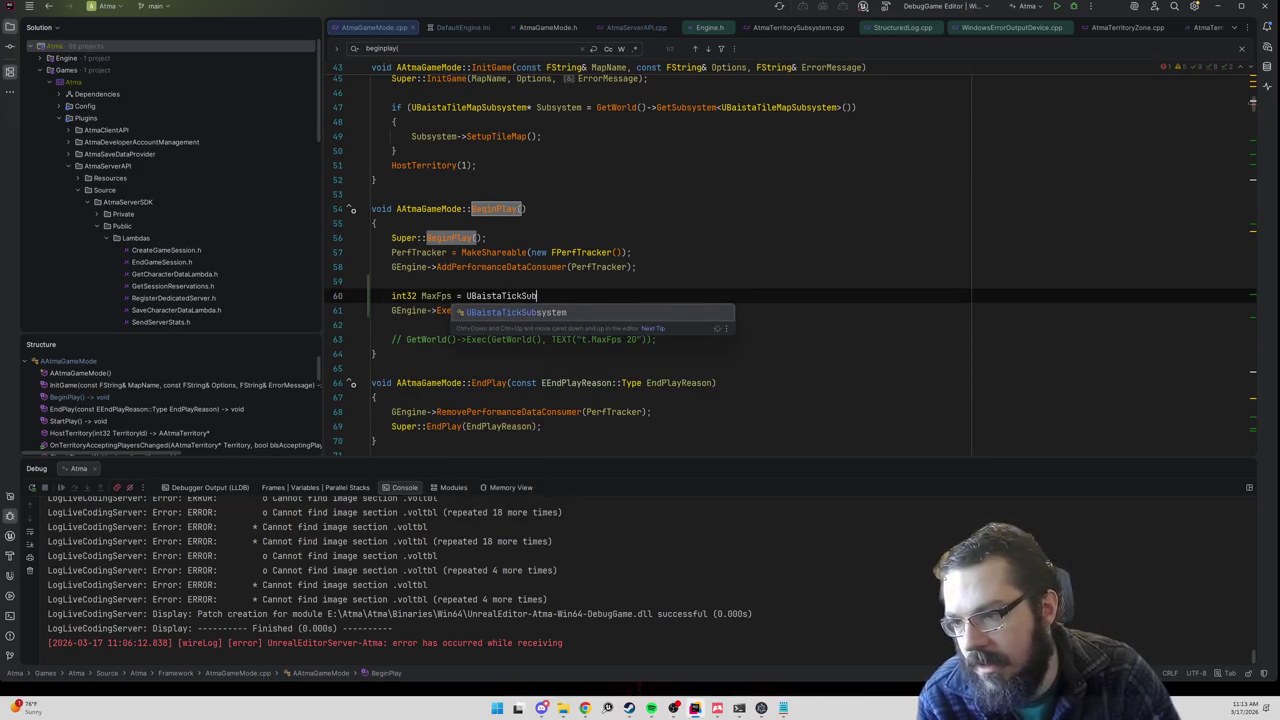
key("Return")
type("::")
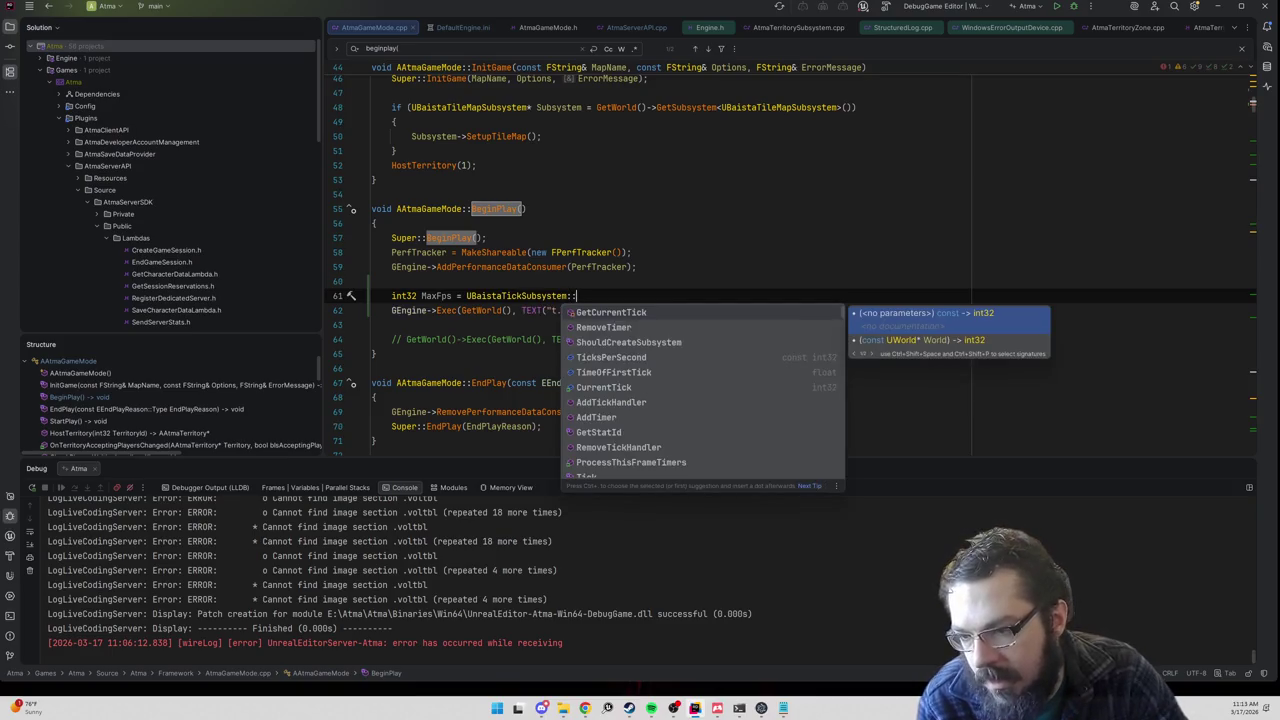
type("ticks")
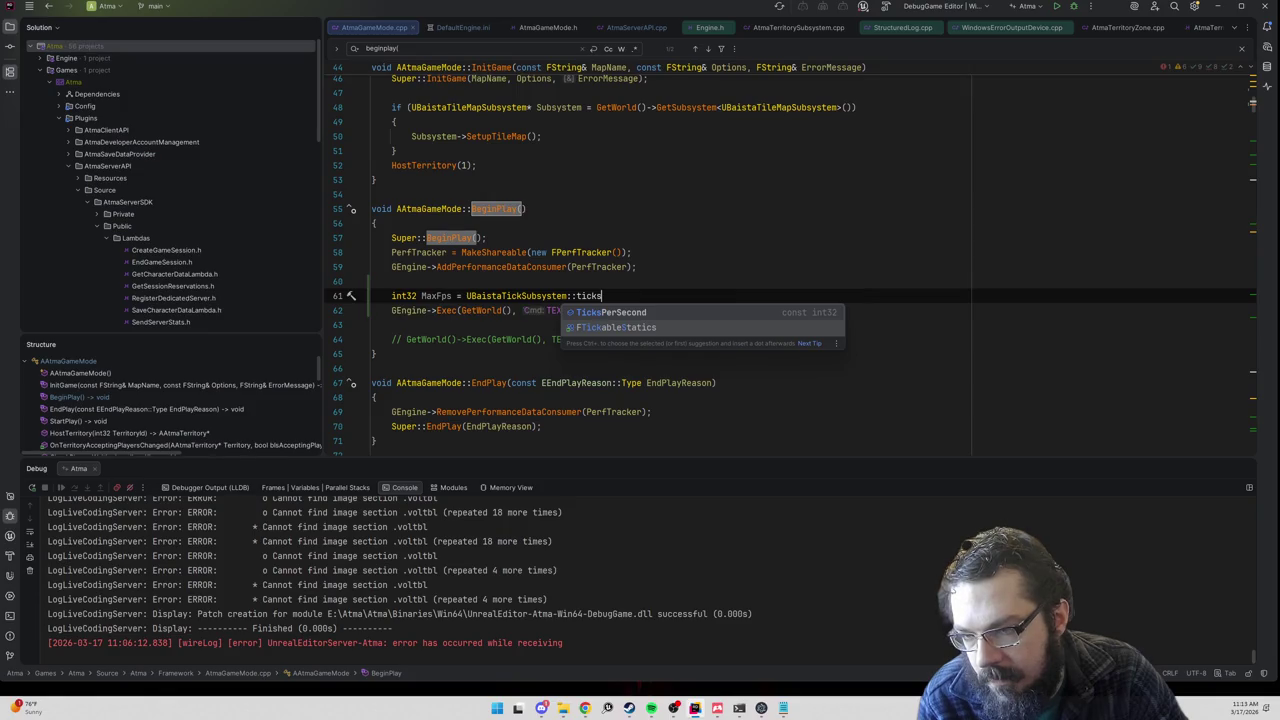
key("Return")
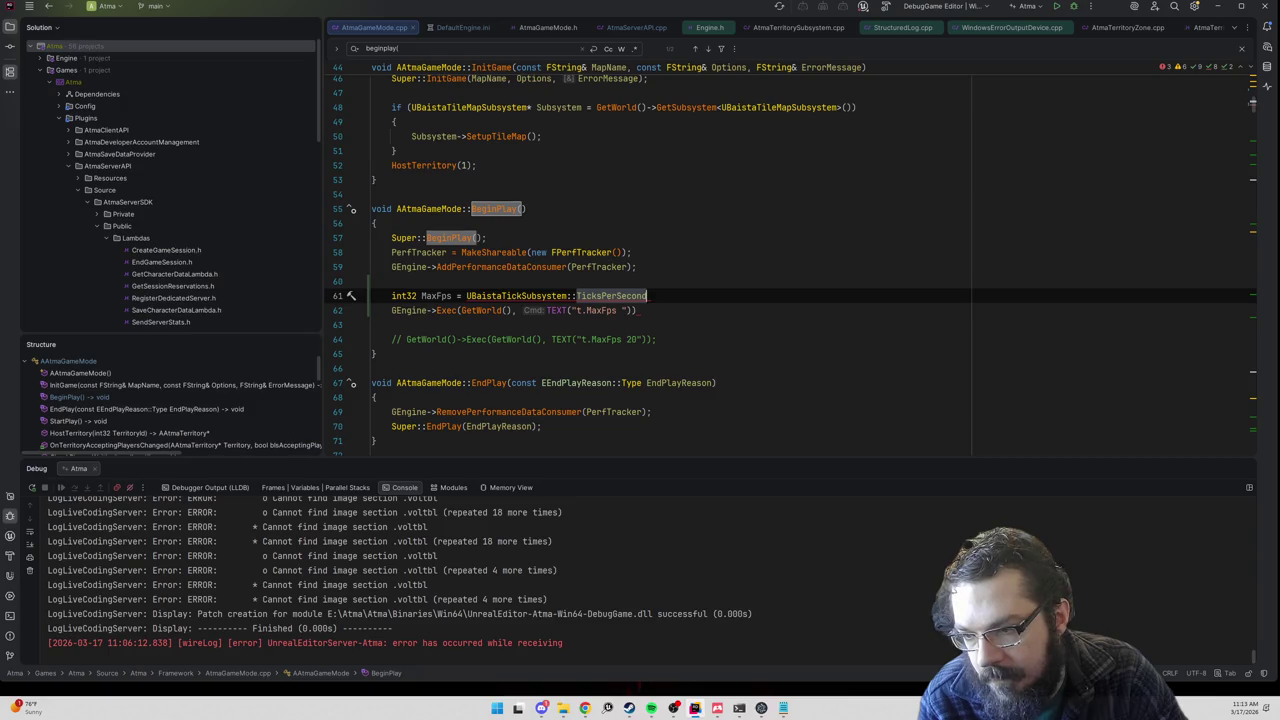
left_click(611, 296, "ctrl")
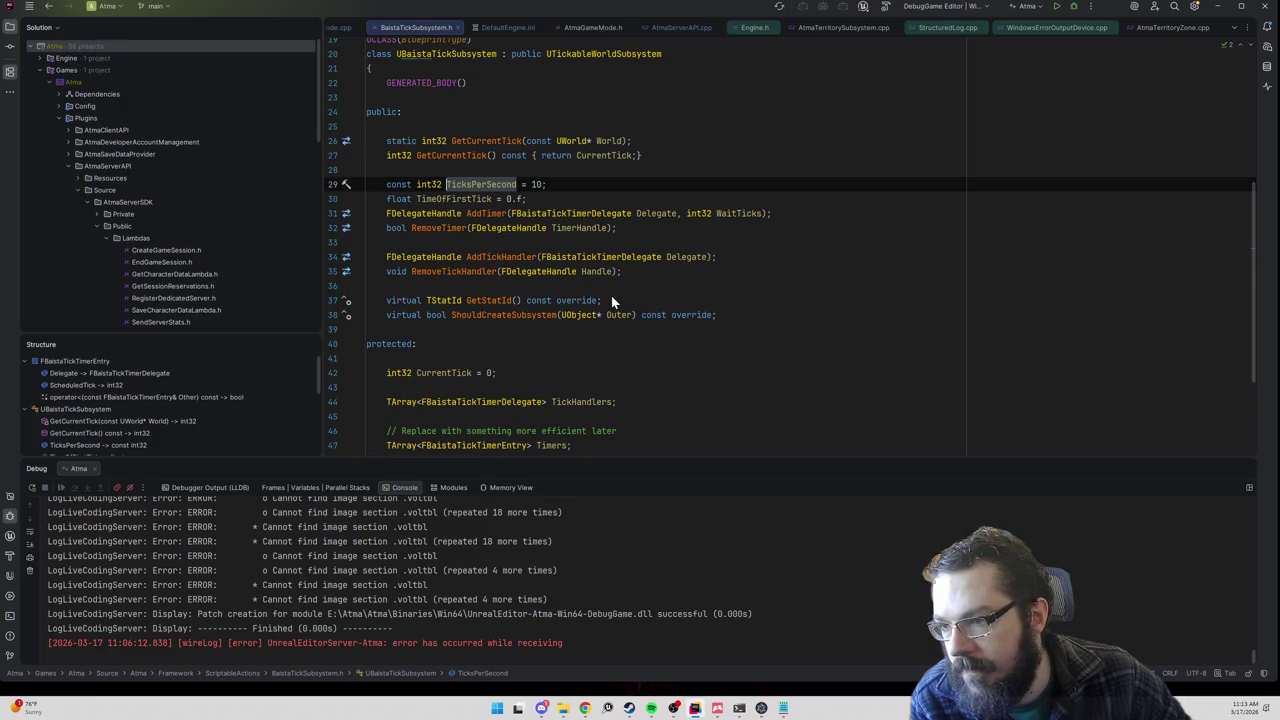
Step: Declare static int32 GetTicksPerSecond below GetCurrentTick in BaistaTickSubsystem.h
scroll(611, 300, "up", 2)
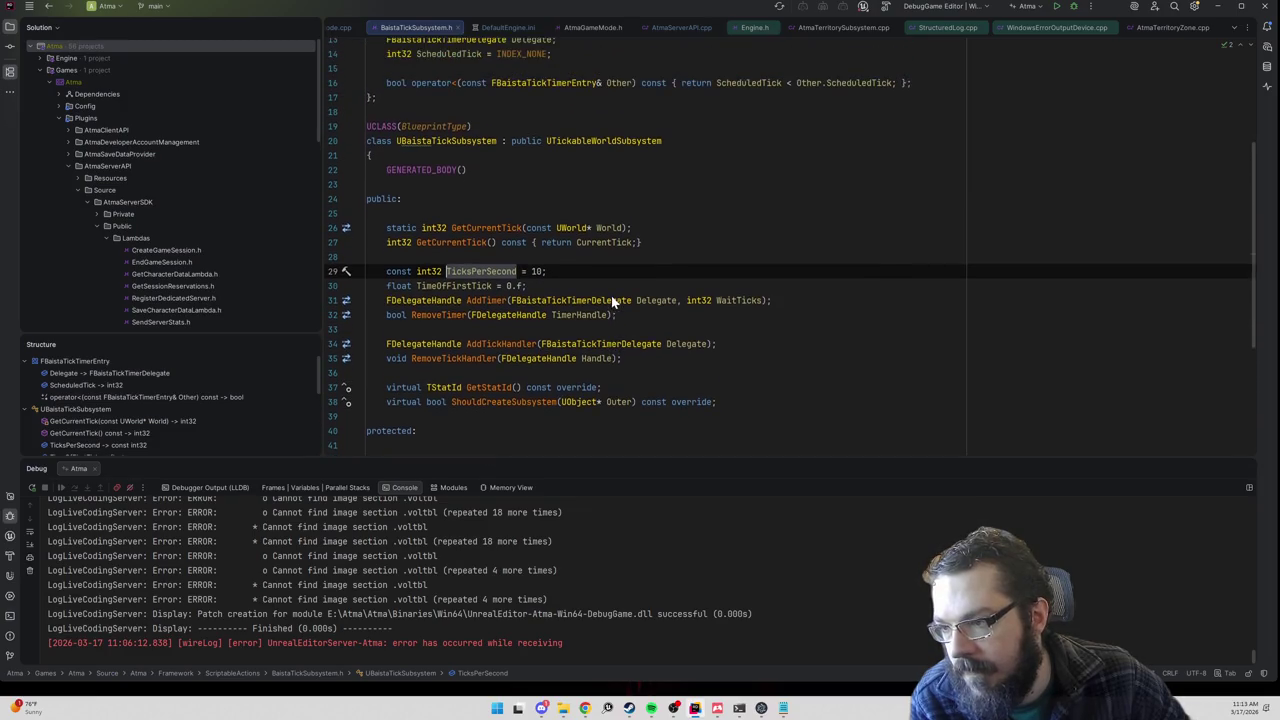
scroll(611, 300, "down", 2)
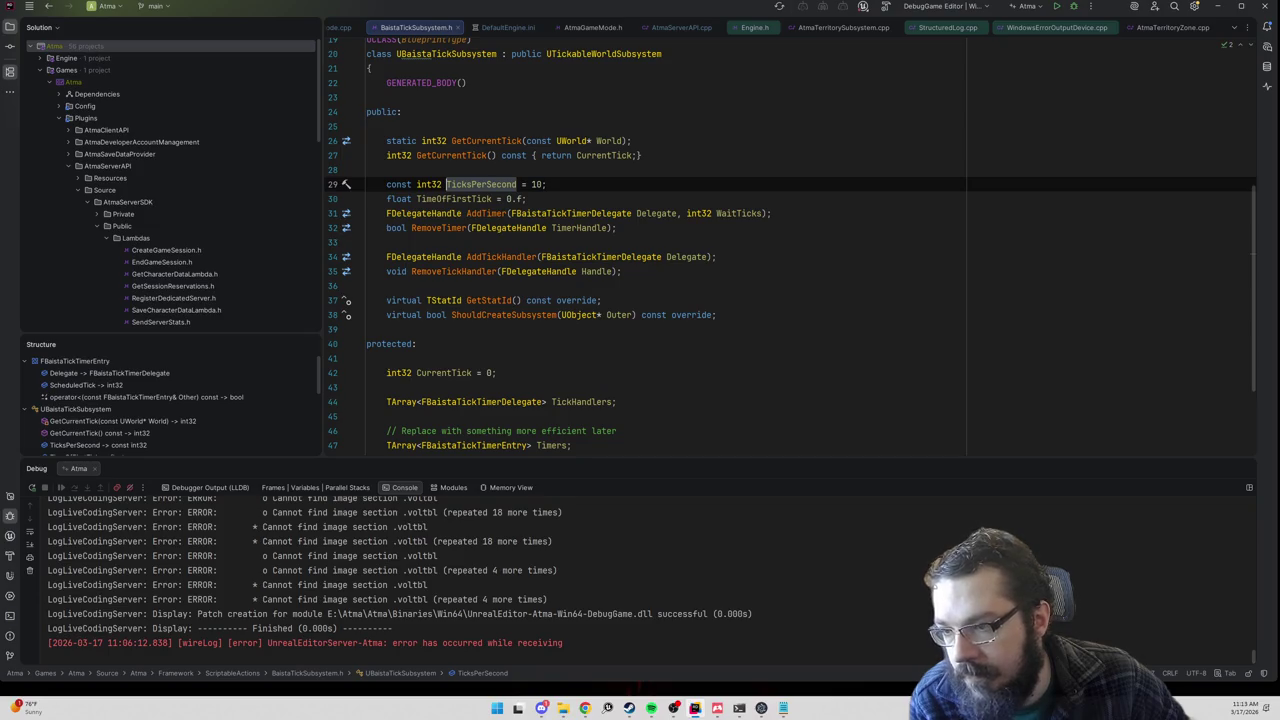
left_click(546, 184)
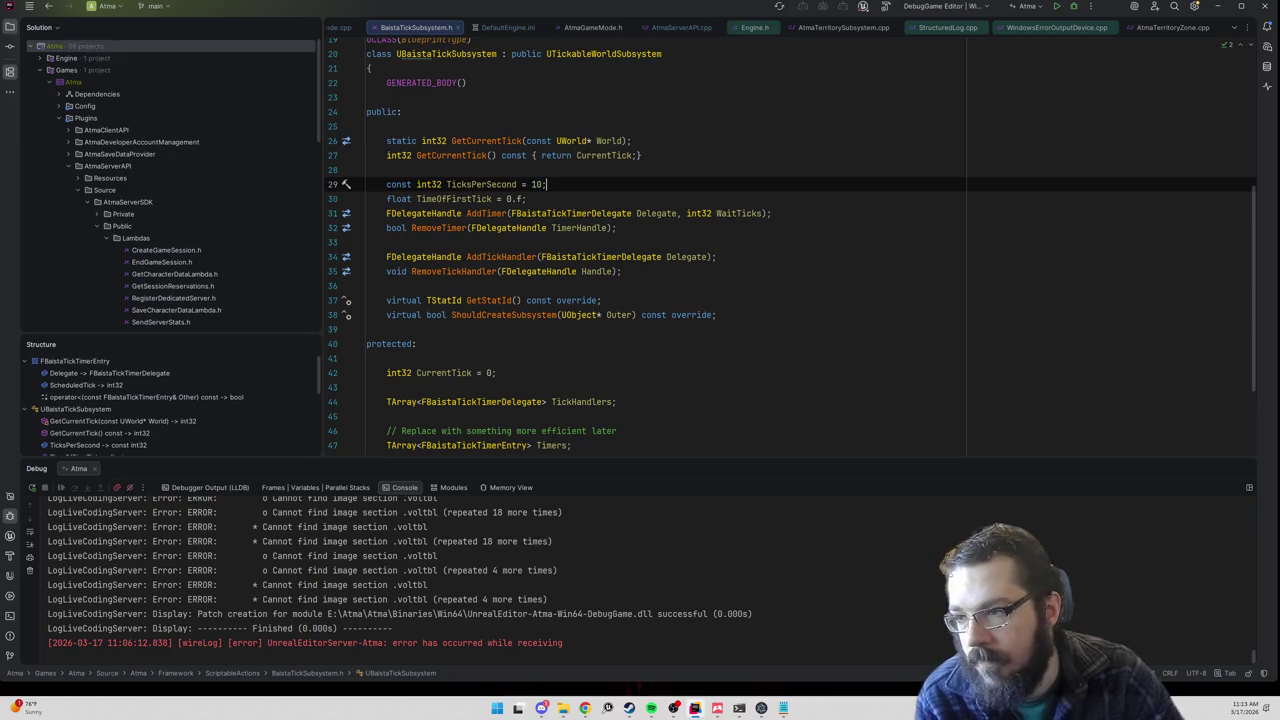
left_click(632, 141)
key("Return")
type("s")
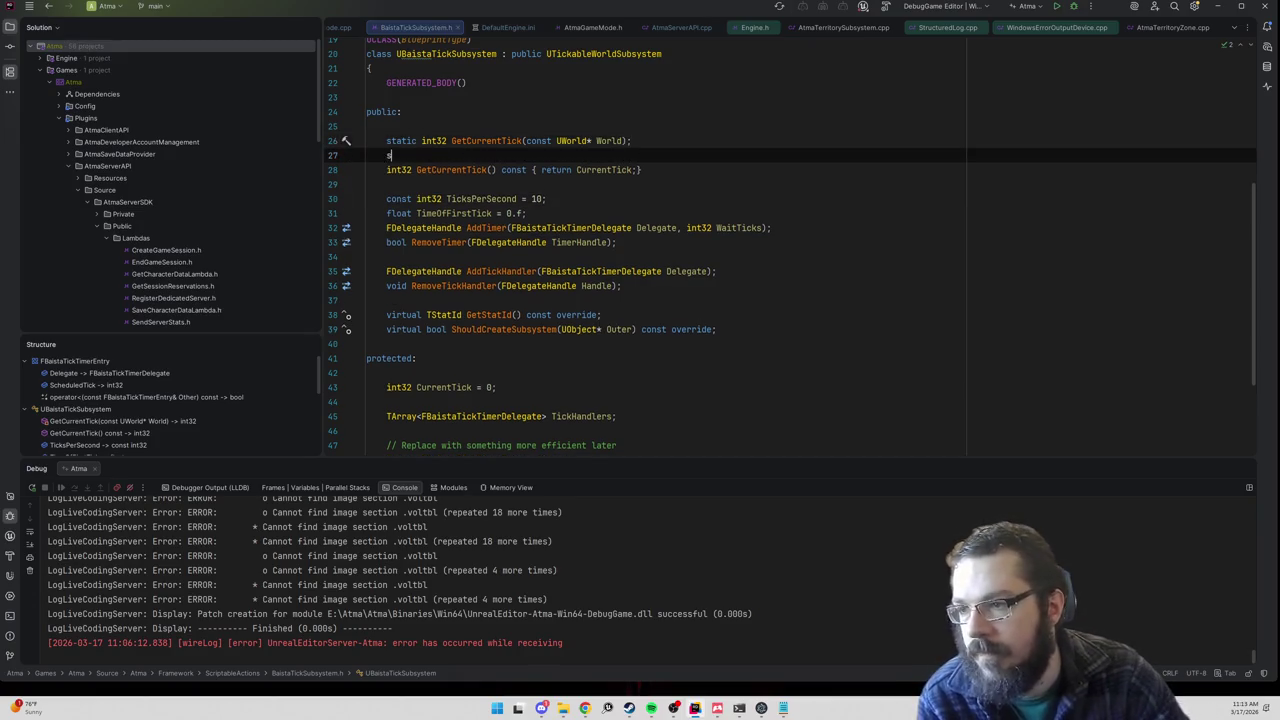
type("tatic int32 GetT")
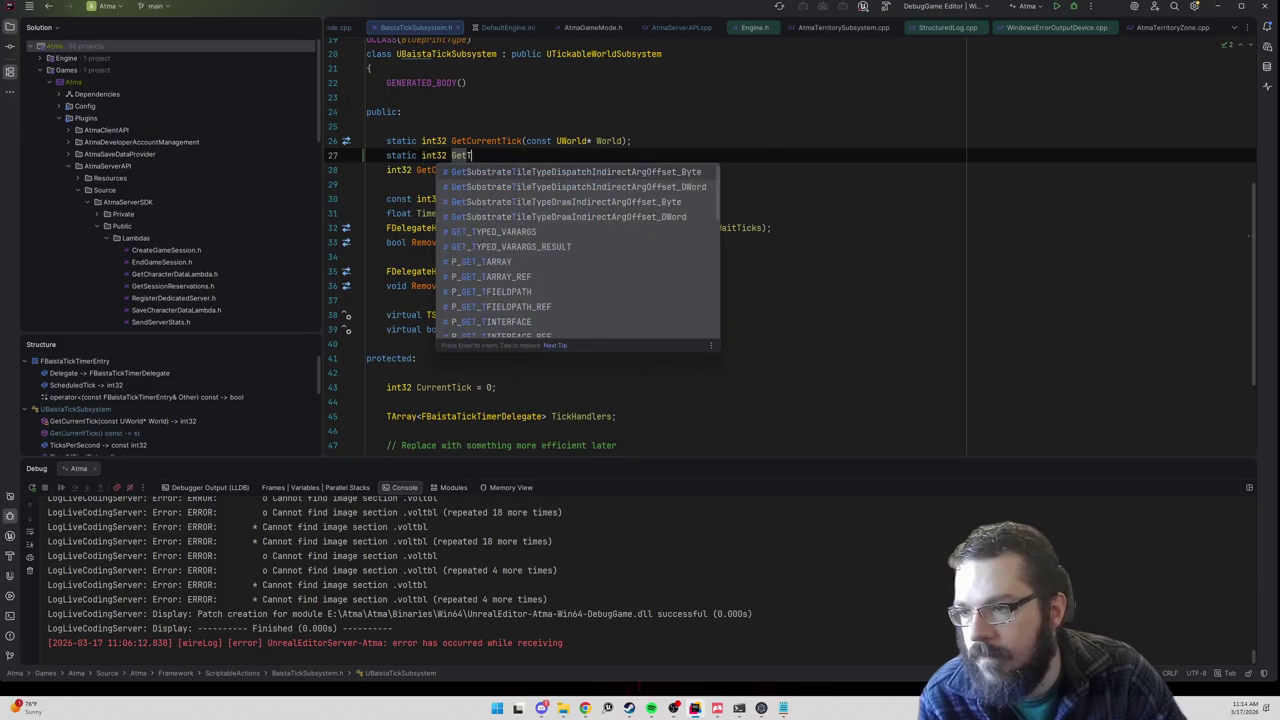
type("icksPer")
key("Tab")
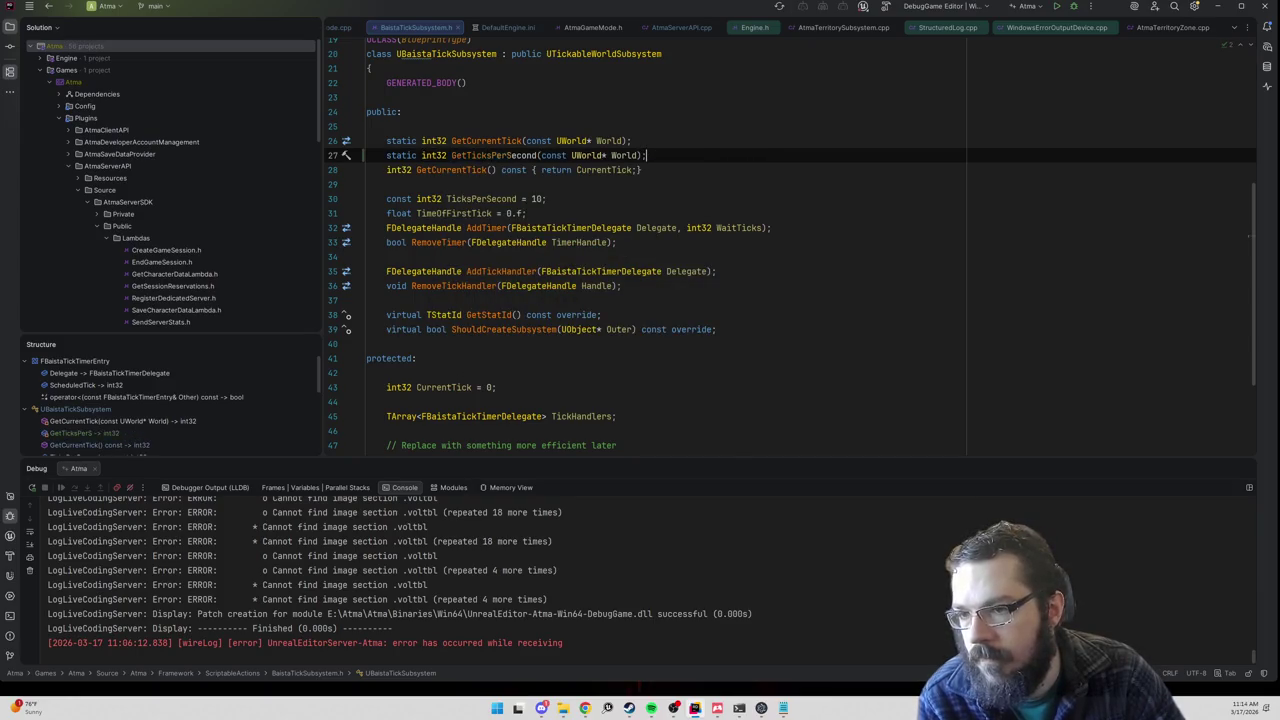
key("Return")
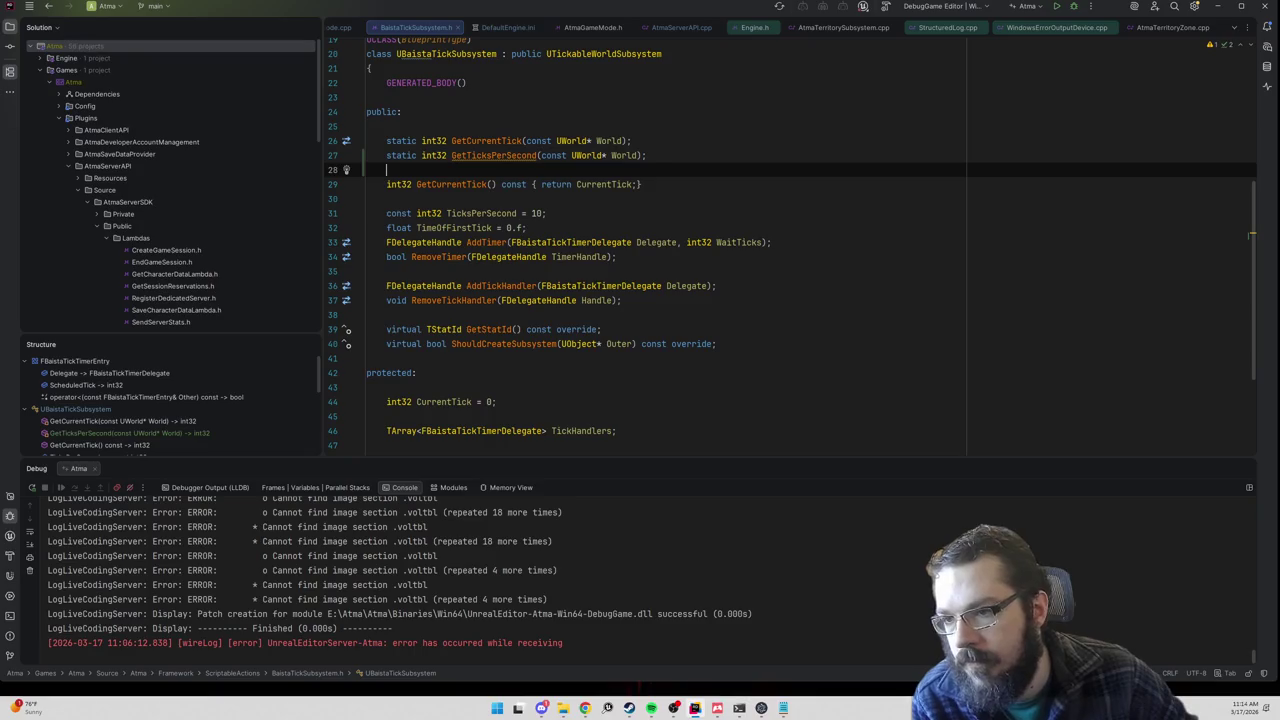
Step: Generate the GetTicksPerSecond definition so it returns TicksPerSecond
left_click(502, 155)
right_click(533, 157)
left_click(560, 166)
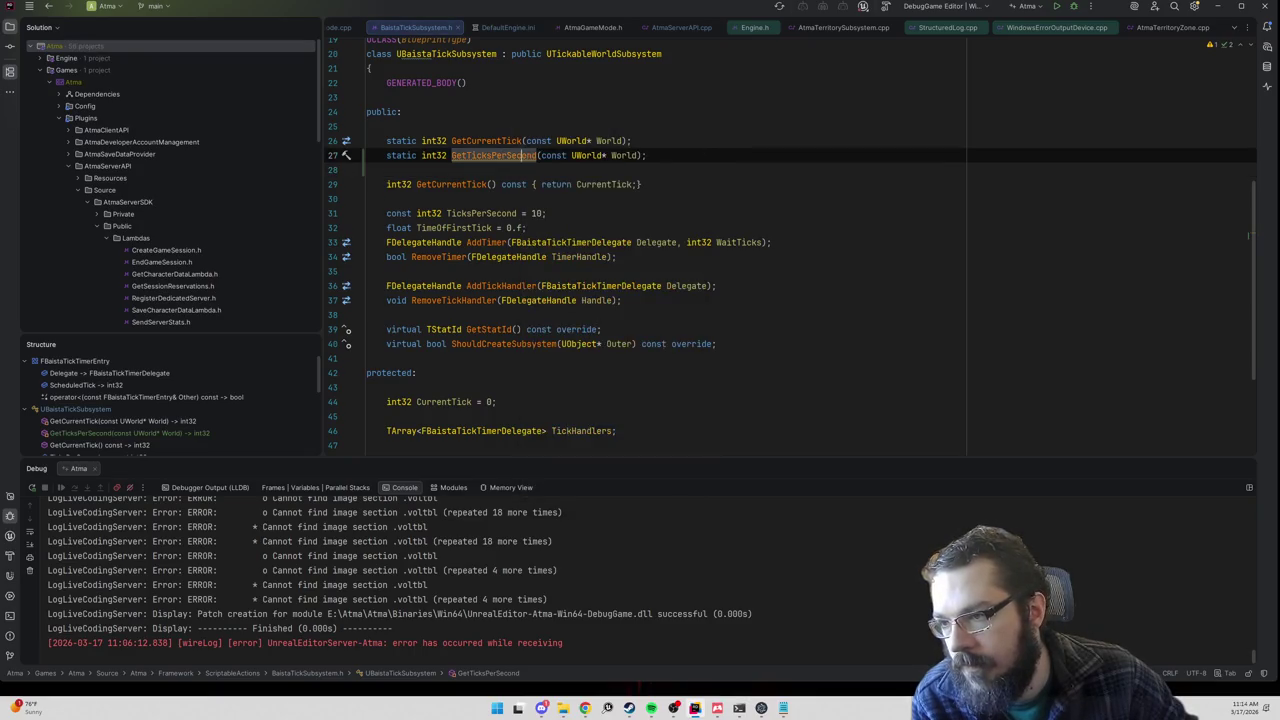
key("Return")
key("Return")
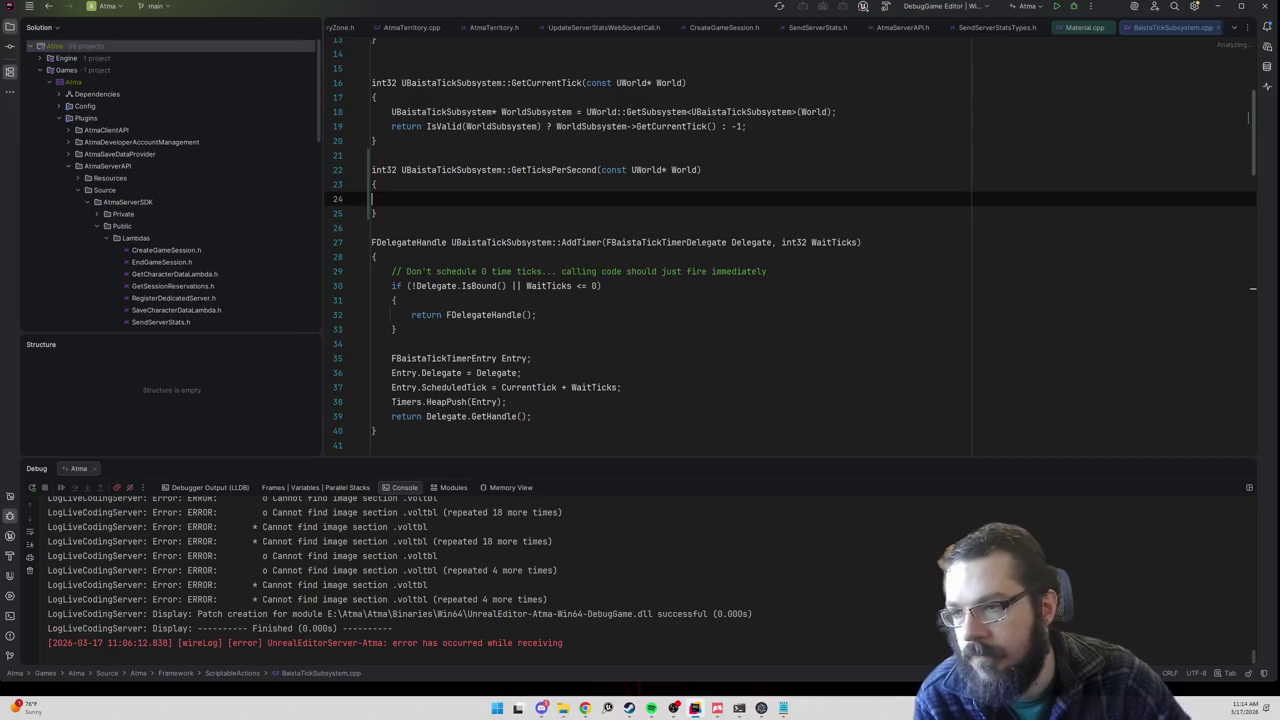
type("return")
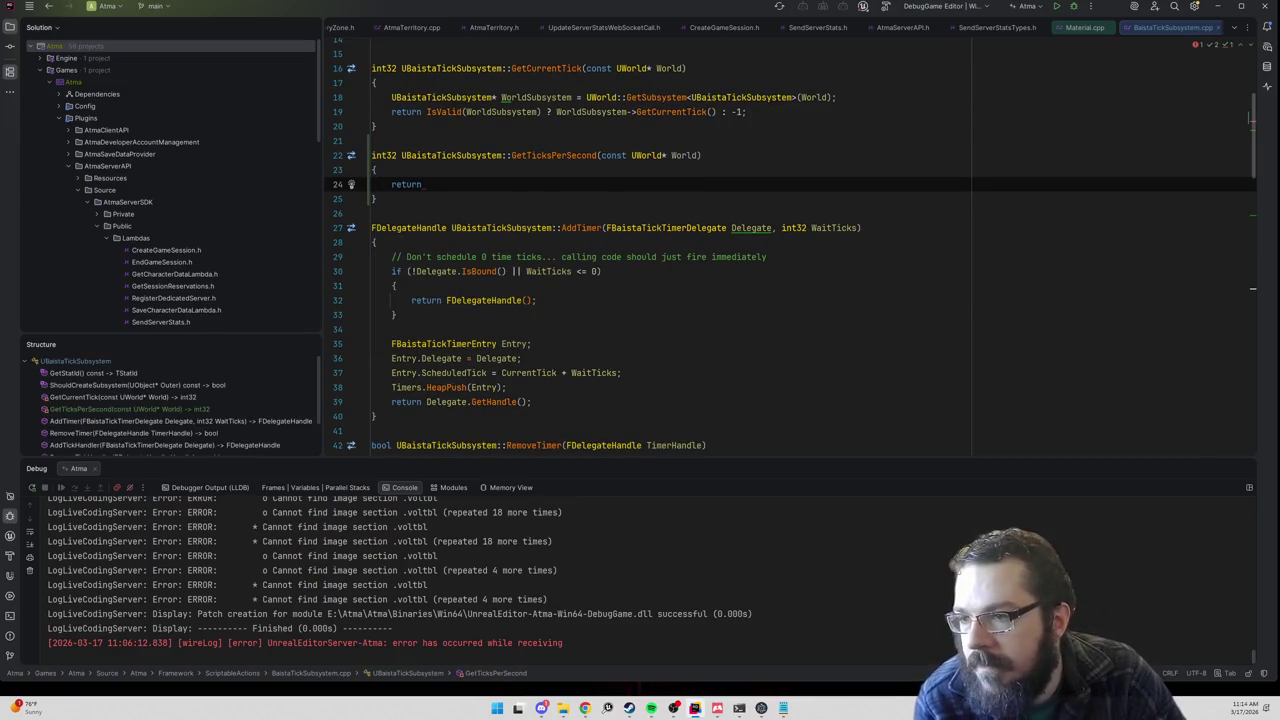
key("ctrl+alt+Home")
key("ctrl+alt+Home")
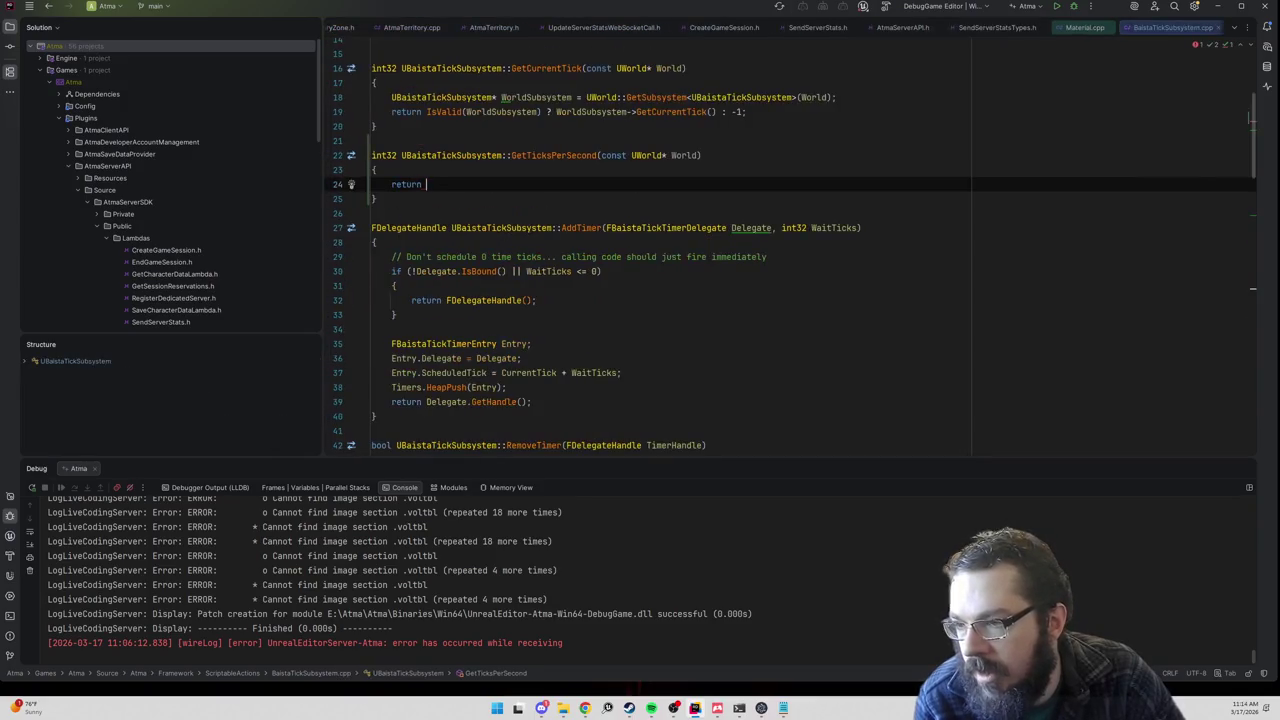
type("TicksPerSecond")
key("Return")
type(";")
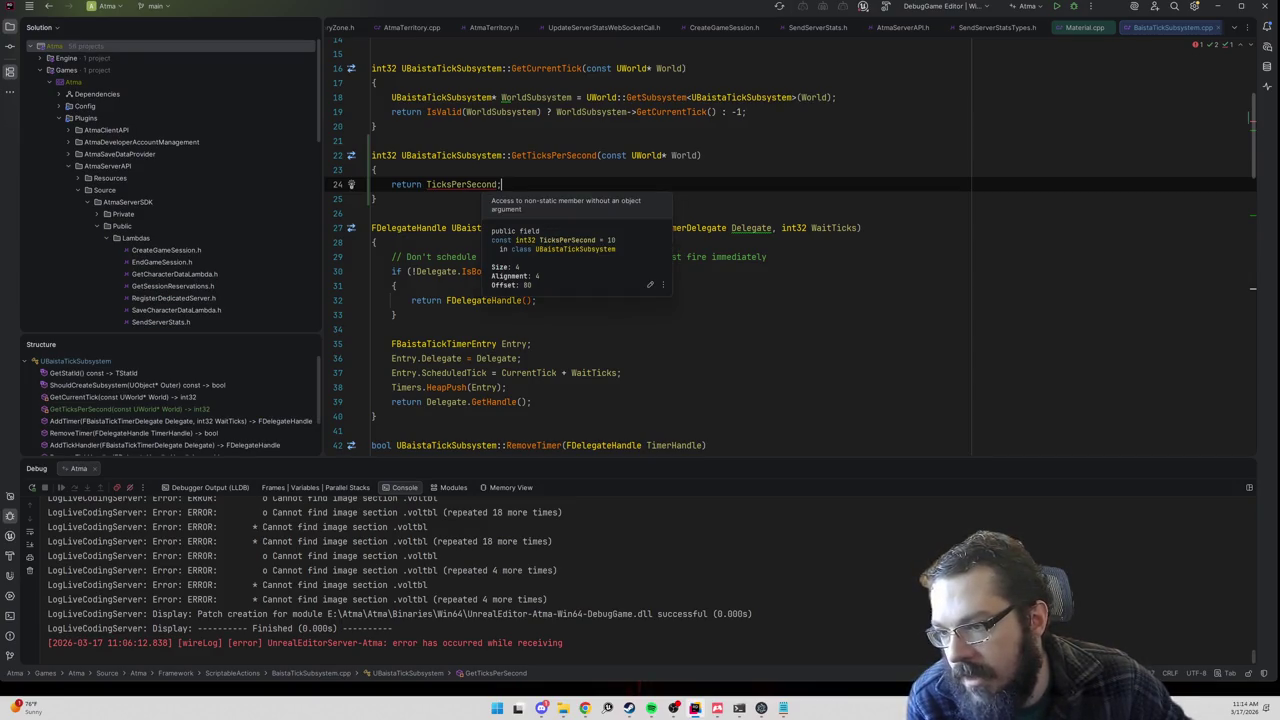
Step: Make the TicksPerSecond constant static in the header
key("ctrl+alt+Home")
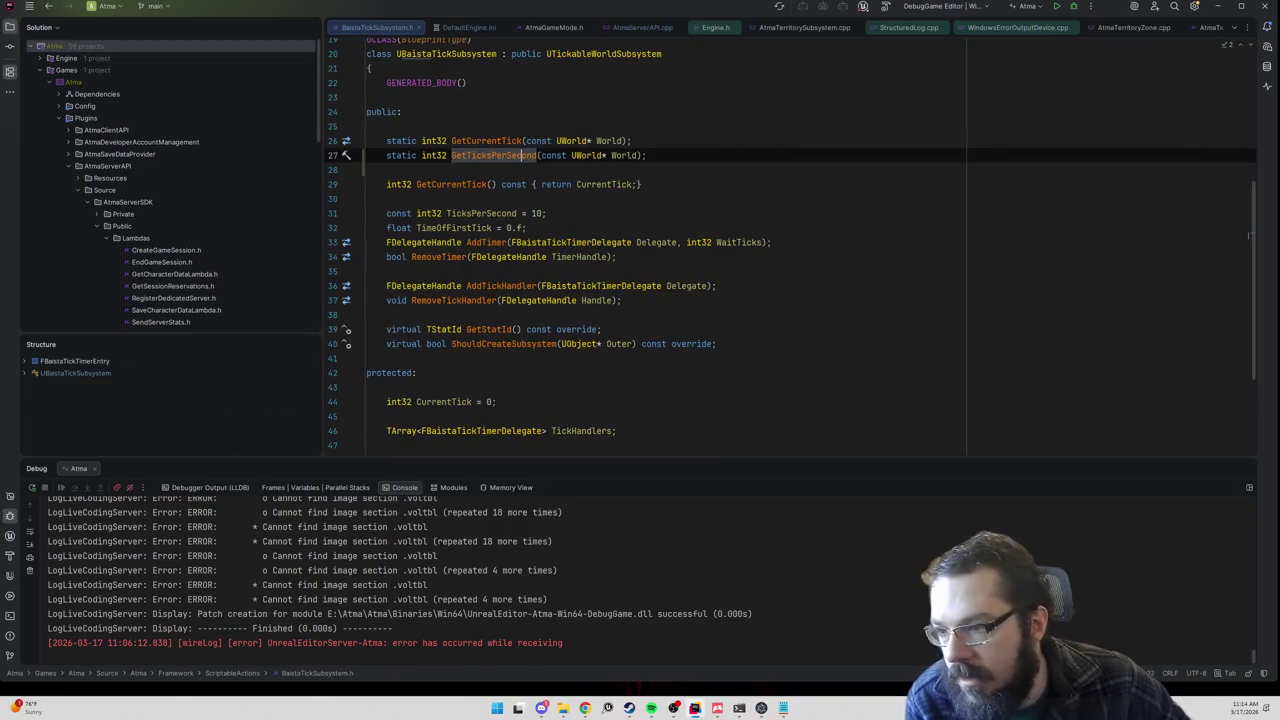
left_click(387, 213)
type("static")
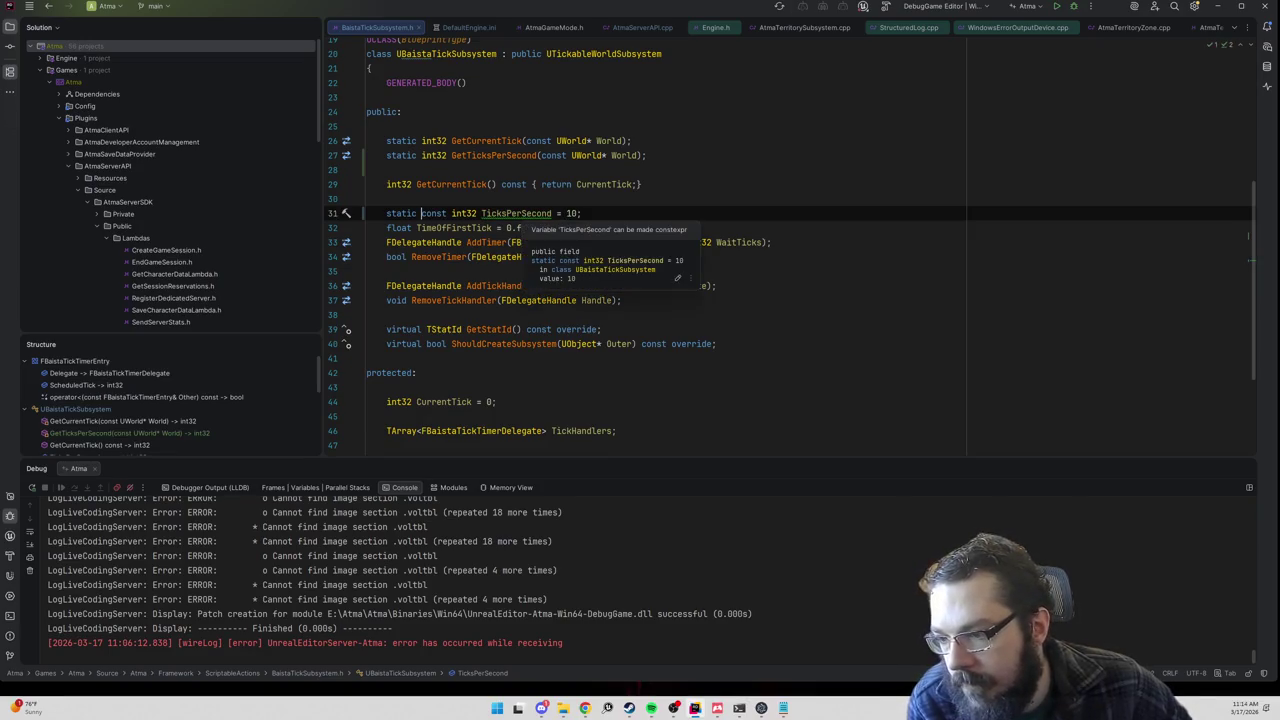
key("End")
key("Return")
scroll(790, 250, "down", 4)
scroll(790, 220, "up", 2)
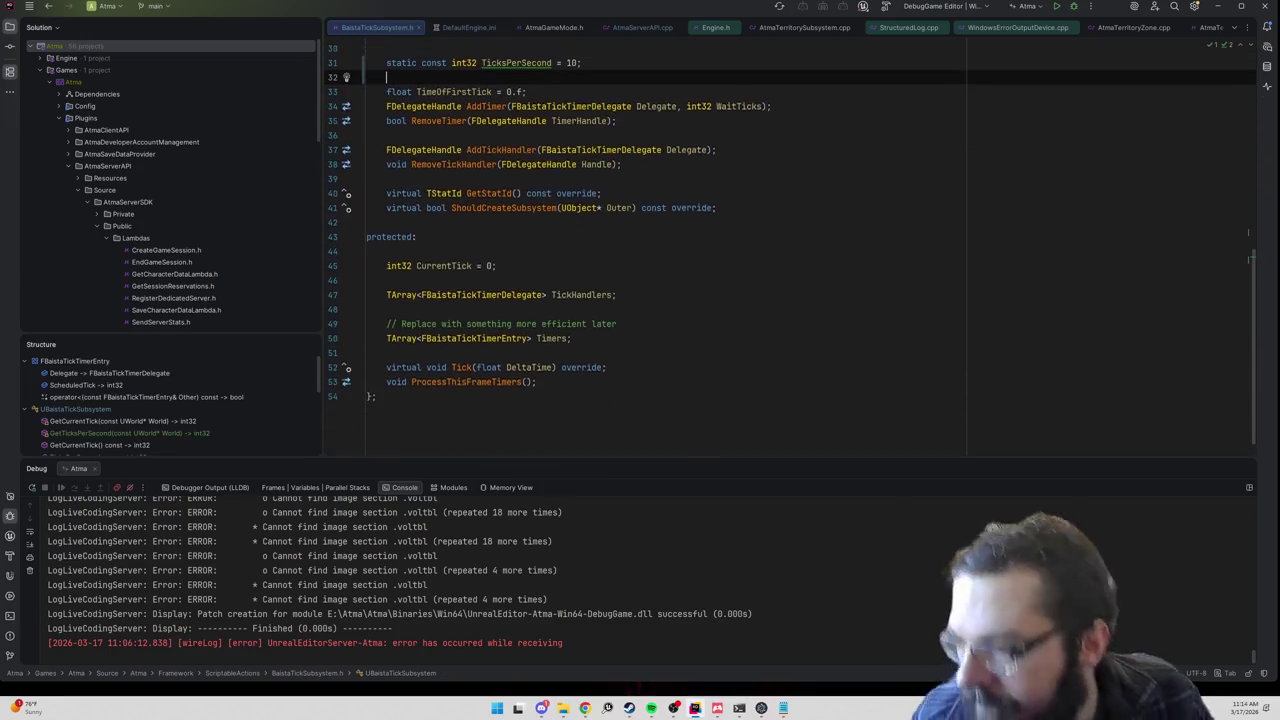
scroll(790, 250, "up", 6)
scroll(790, 250, "down", 3)
Step: Jump from the GetTicksPerSecond declaration to its definition in BaistaTickSubsystem.cpp
mouse_move(515, 262)
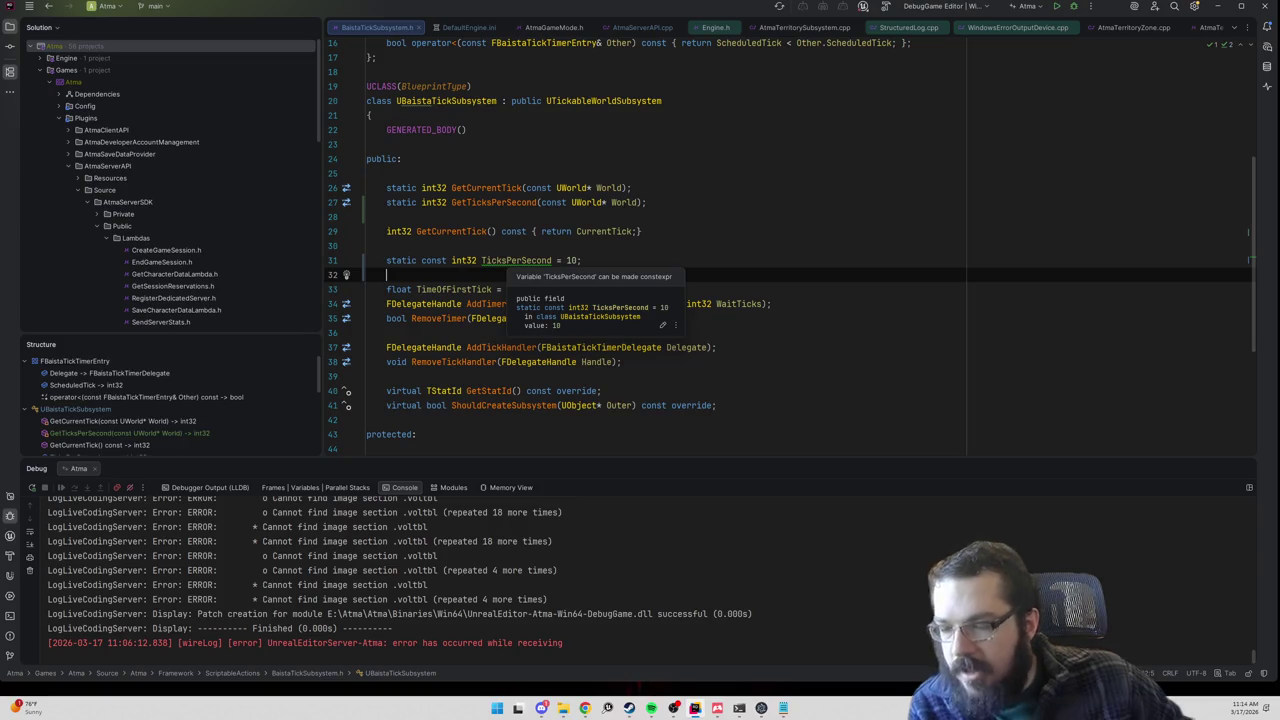
scroll(536, 200, "down", 1)
left_click(536, 156)
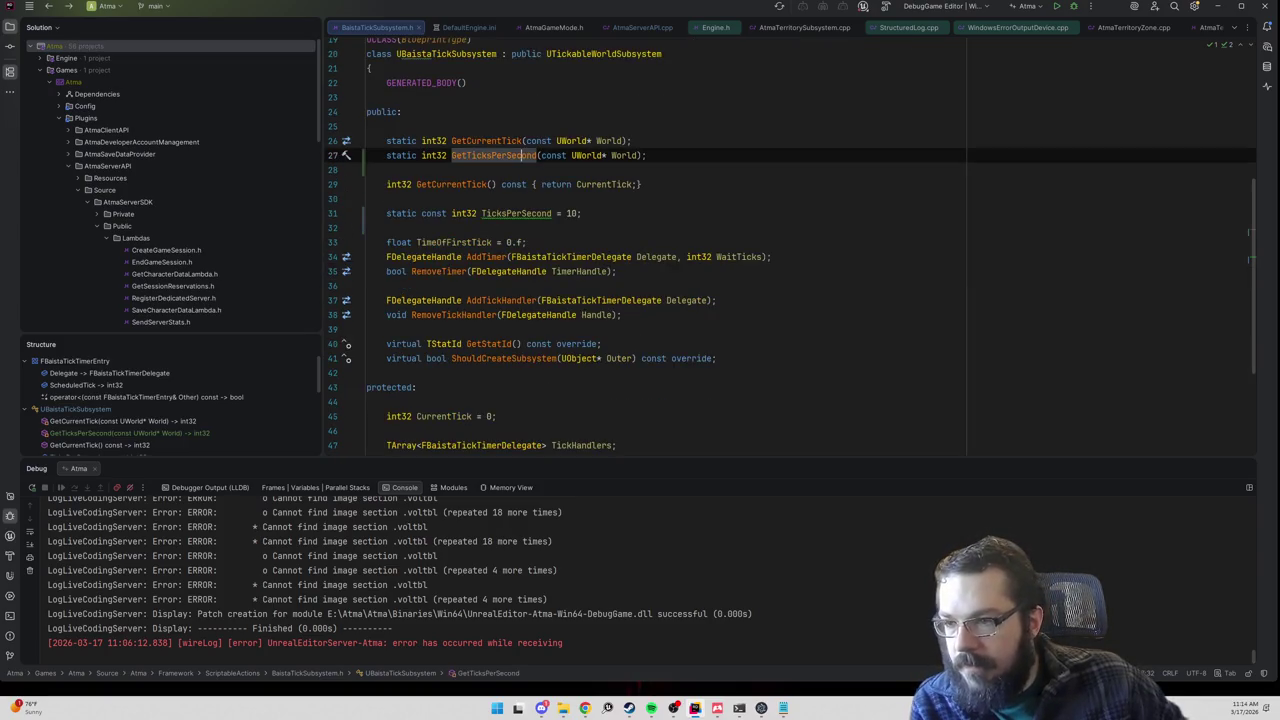
left_click(521, 155, "ctrl")
key("ctrl+alt+Left")
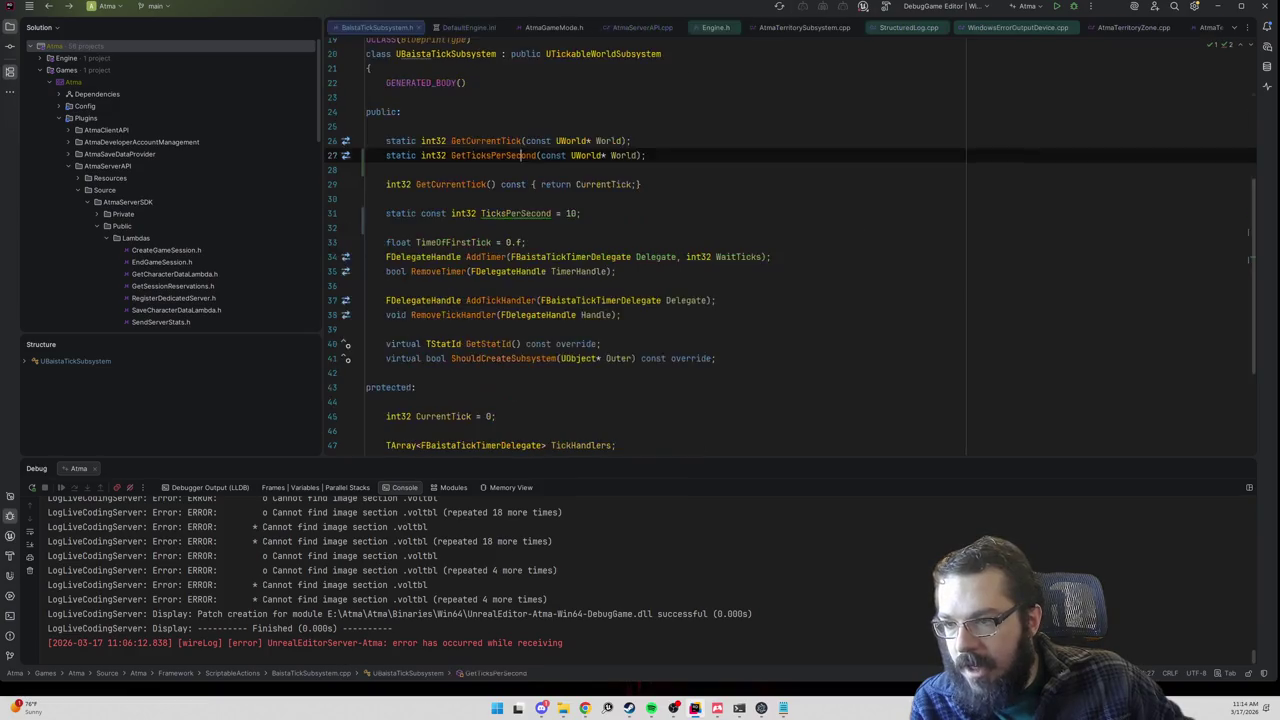
left_click(534, 155, "ctrl")
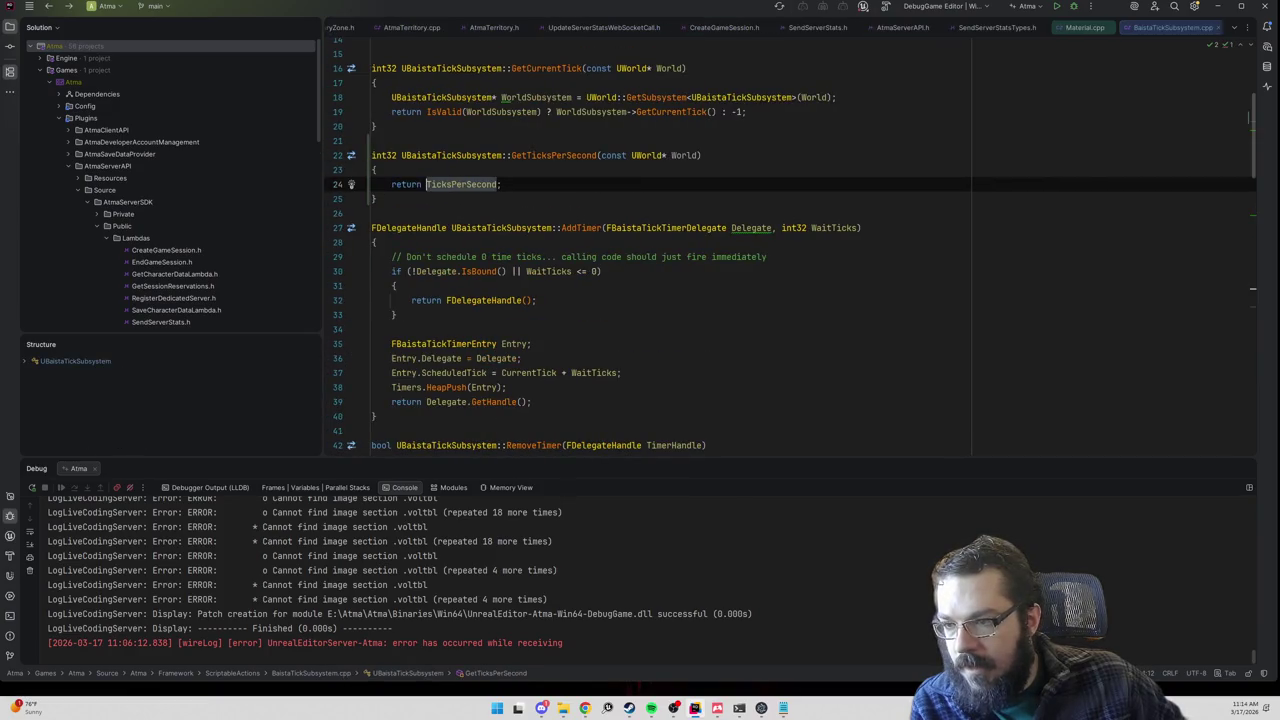
key("ctrl+alt+Left")
key("ctrl+alt+Left")
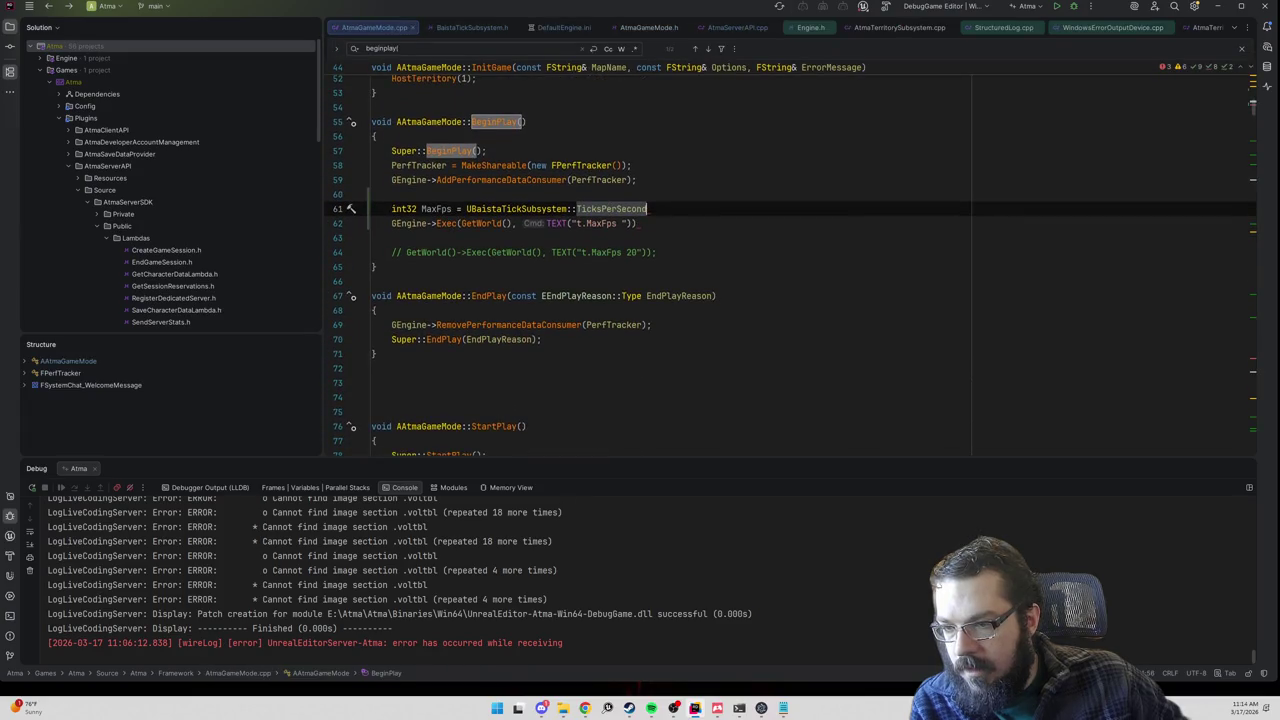
Step: Initialize MaxFps with UBaistaTickSubsystem::GetTicksPerSecond(GetWorld()) instead of TicksPerSecond
key("BackSpace")
key("BackSpace")
key("BackSpace")
key("BackSpace")
key("BackSpace")
key("BackSpace")
type("GetTicks")
key("Return")
type("()")
key("BackSpace")
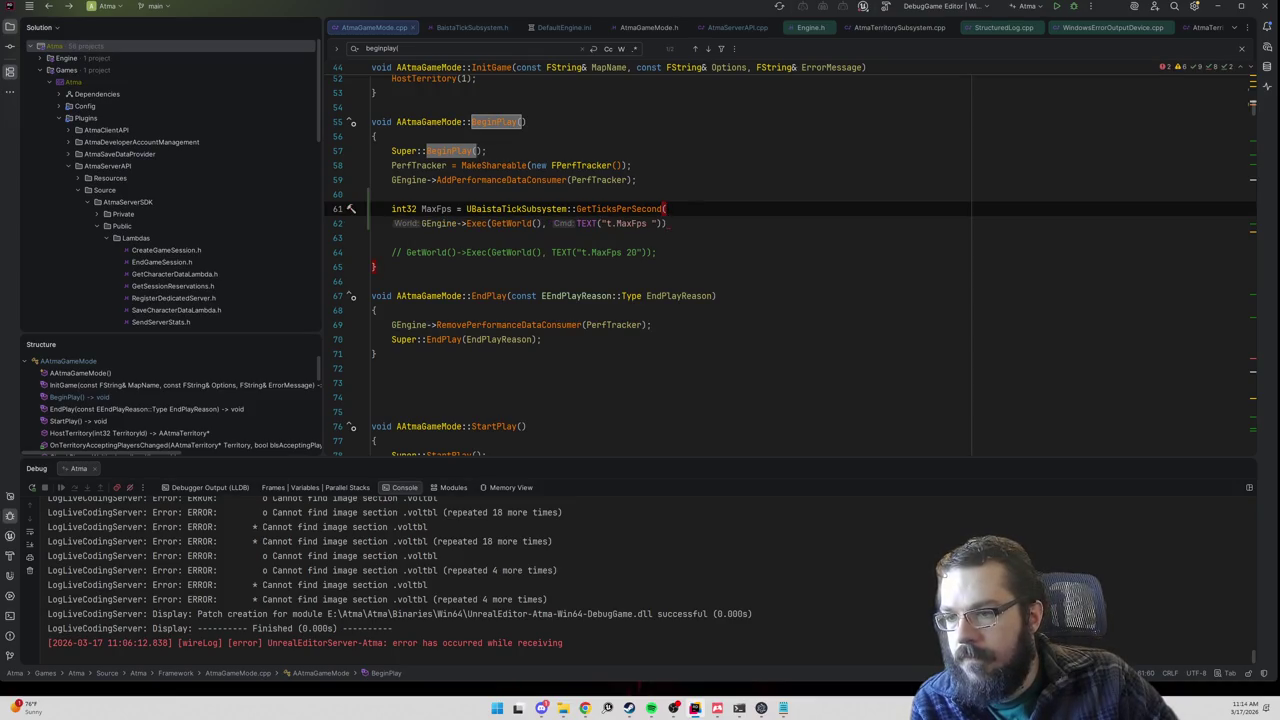
type("GetW")
key("Return")
type("0);")
left_click(621, 223)
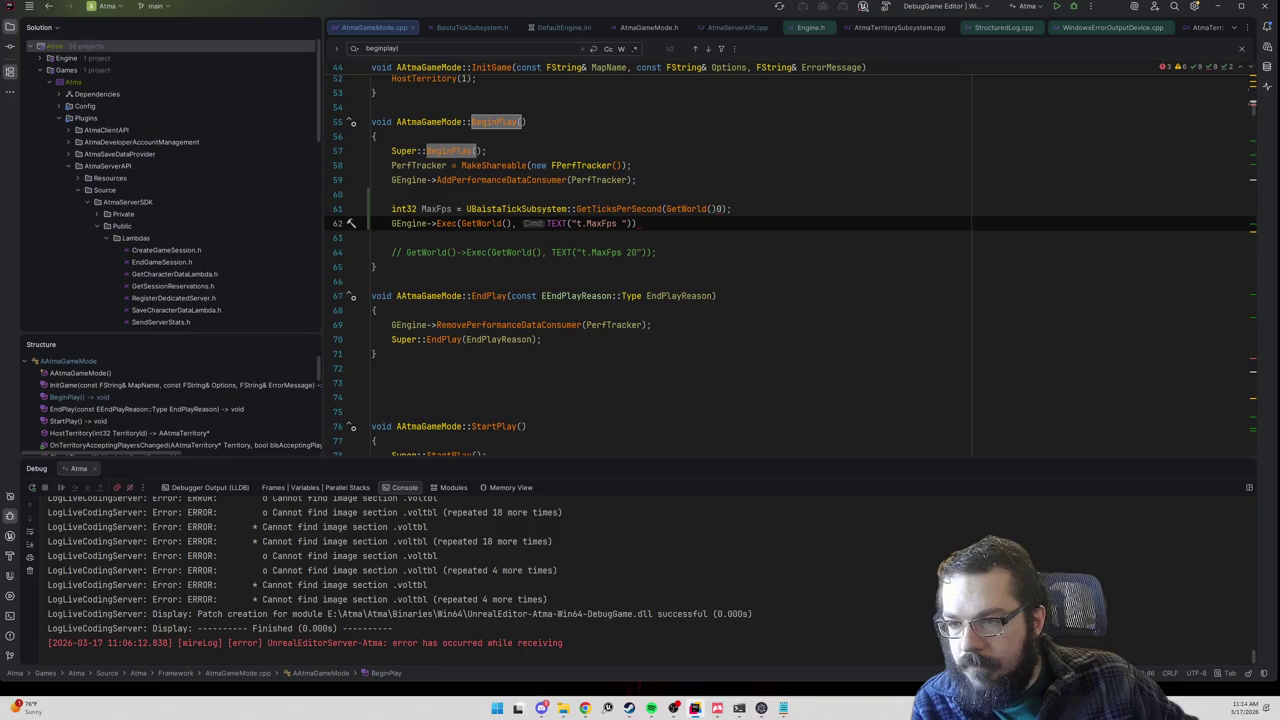
left_click(724, 209)
key("BackSpace")
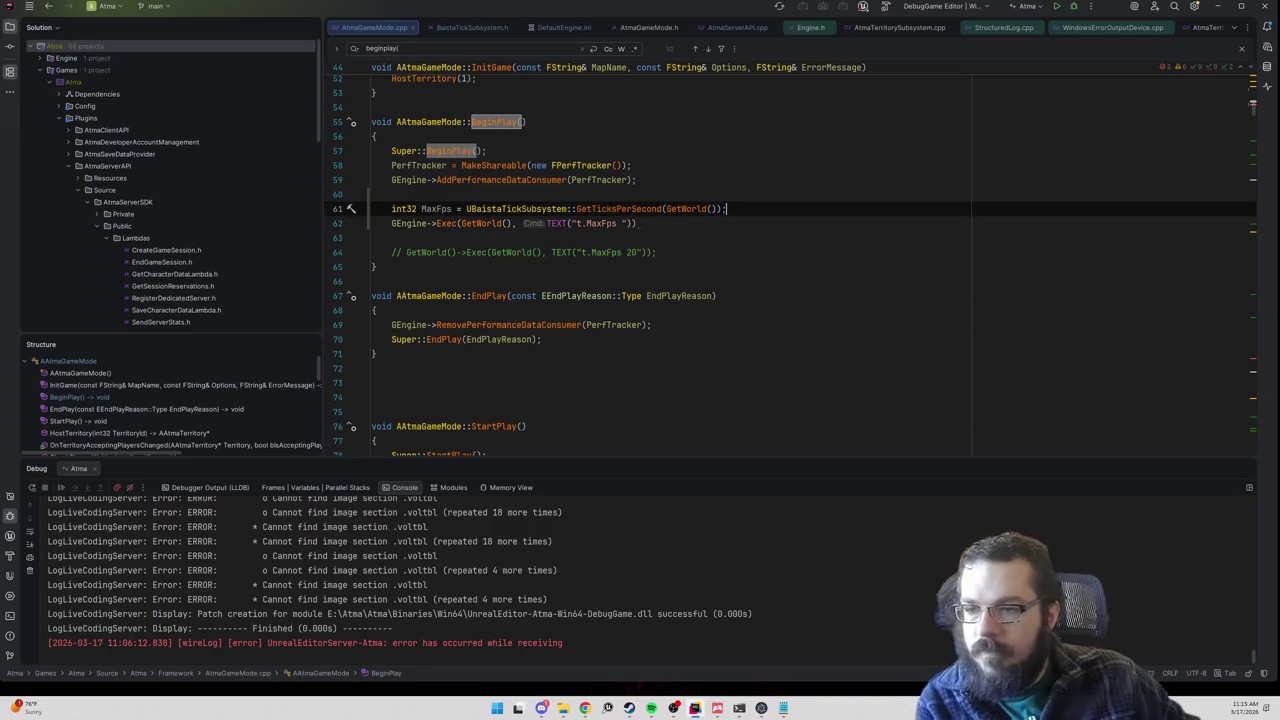
Step: Add FString Command = FString::Printf("t.MaxFps %d", MaxFps); below the MaxFps line
key("Return")
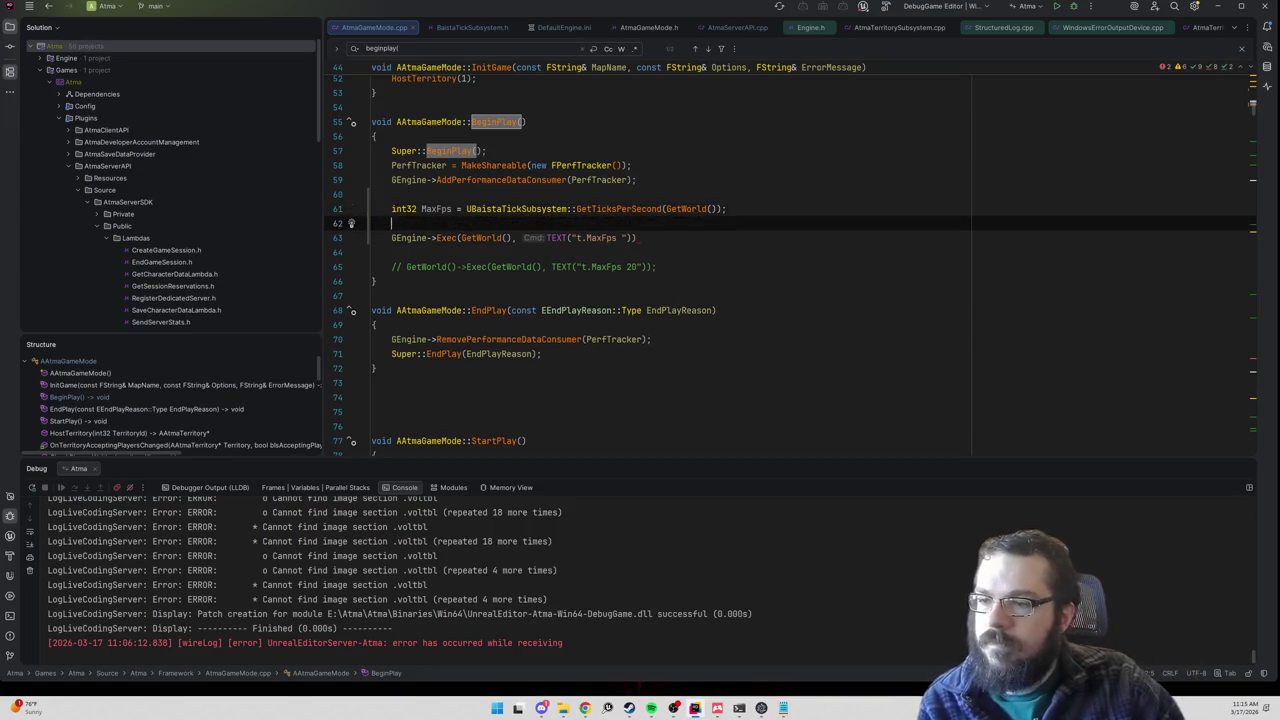
type("FString Comman")
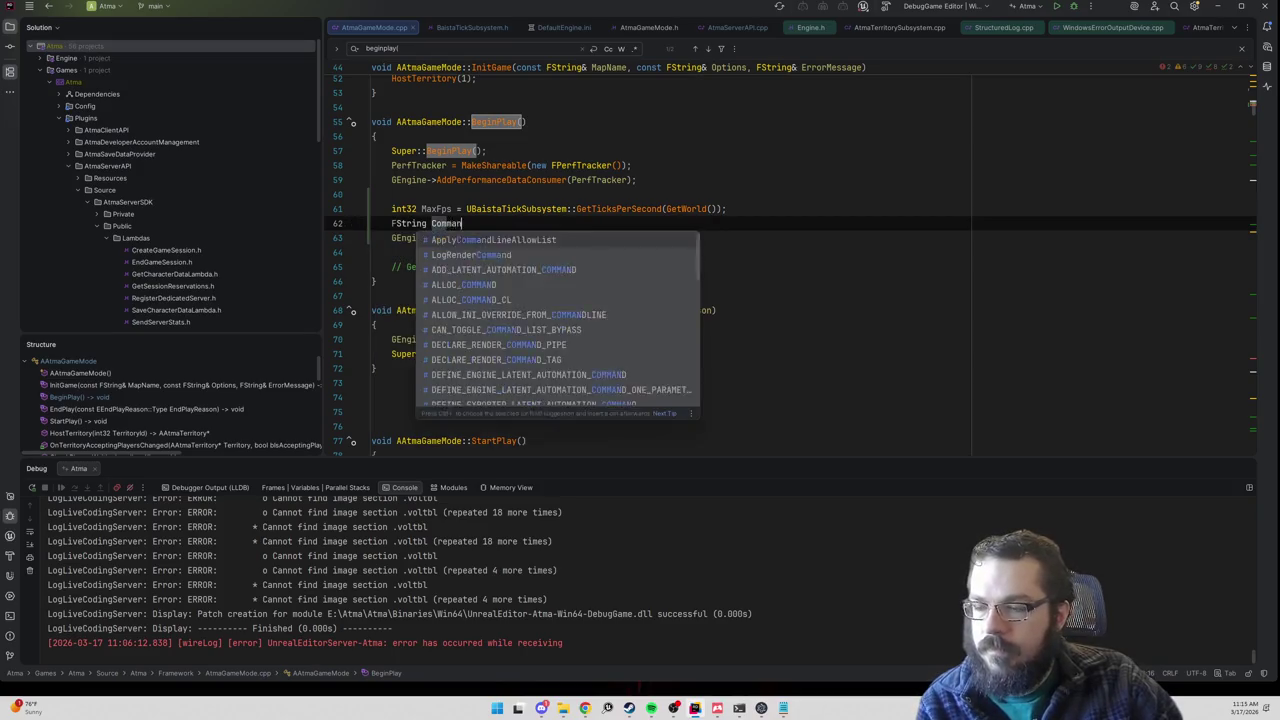
type("d = FString::Parse")
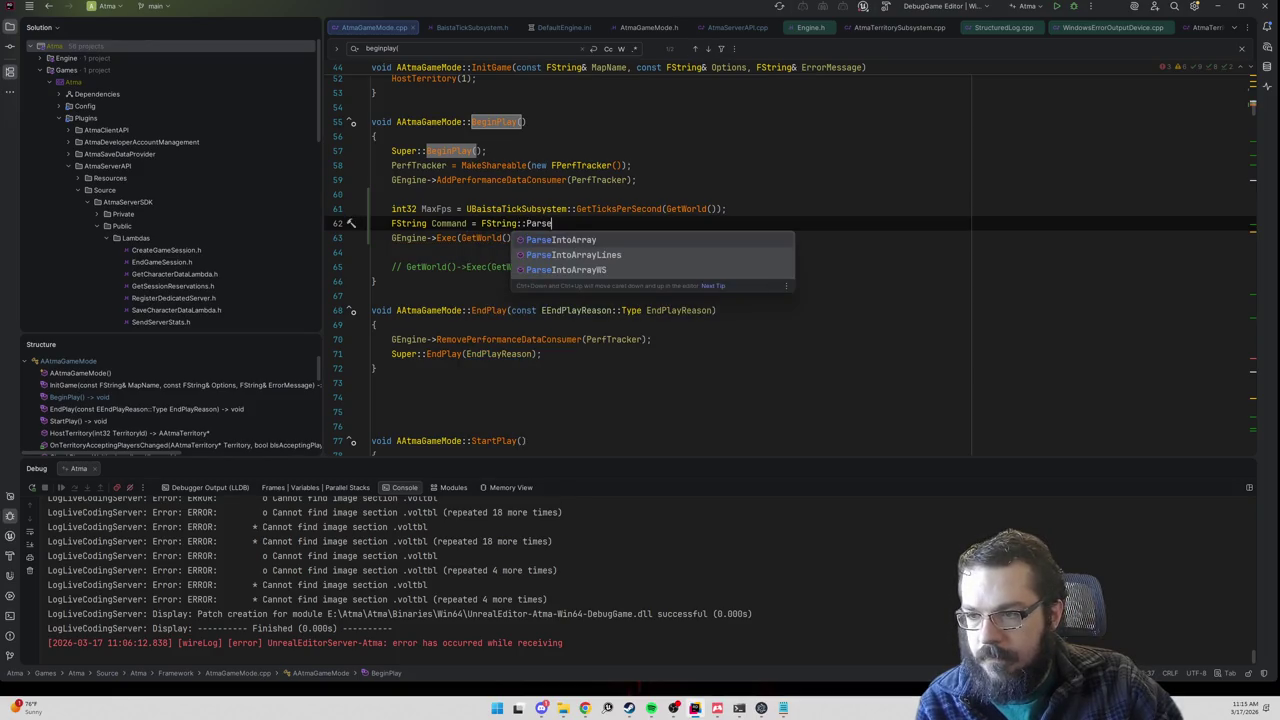
key("BackSpace")
key("BackSpace")
key("BackSpace")
type("Printf(")
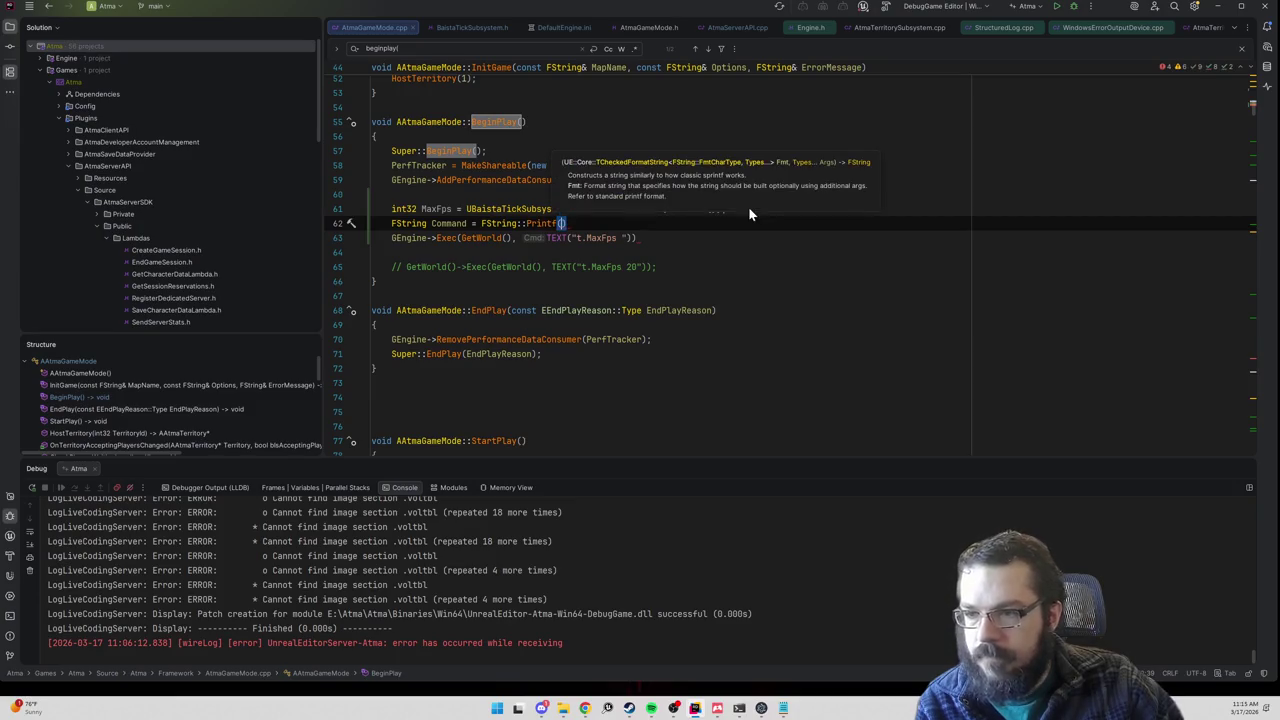
type("\"t.Ma")
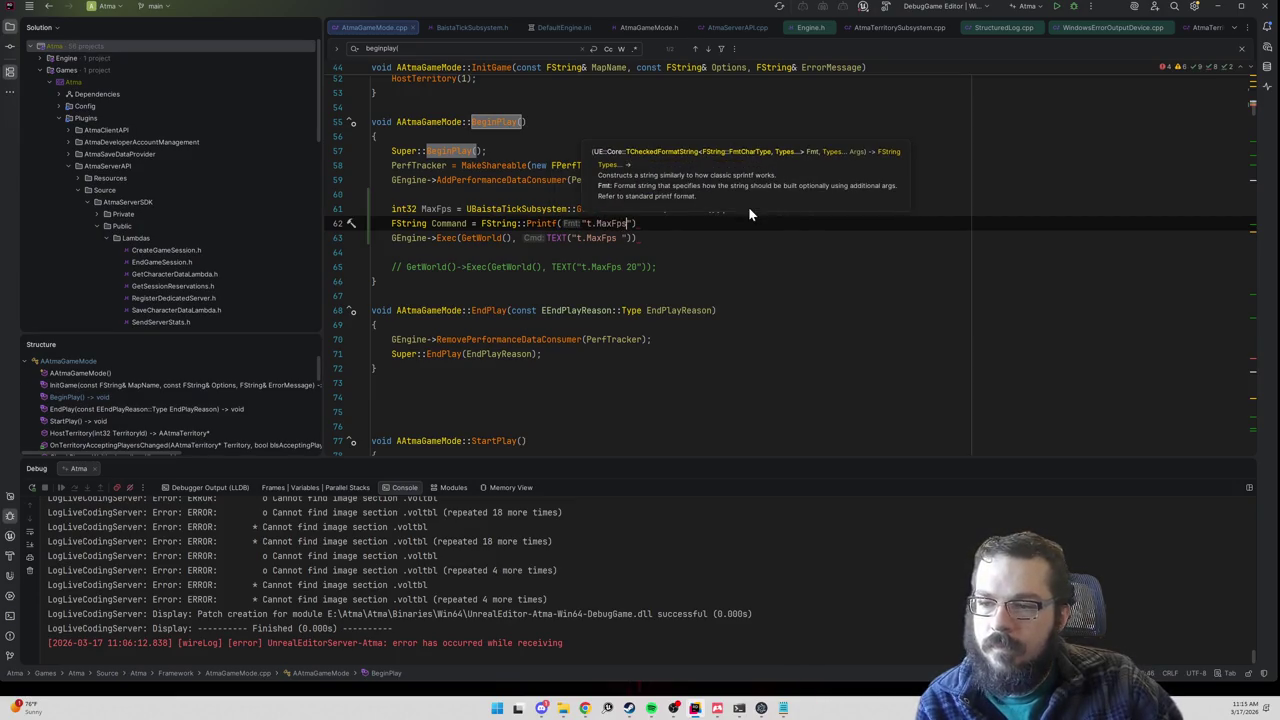
type("xFps %d")
type("\", MaxFps);")
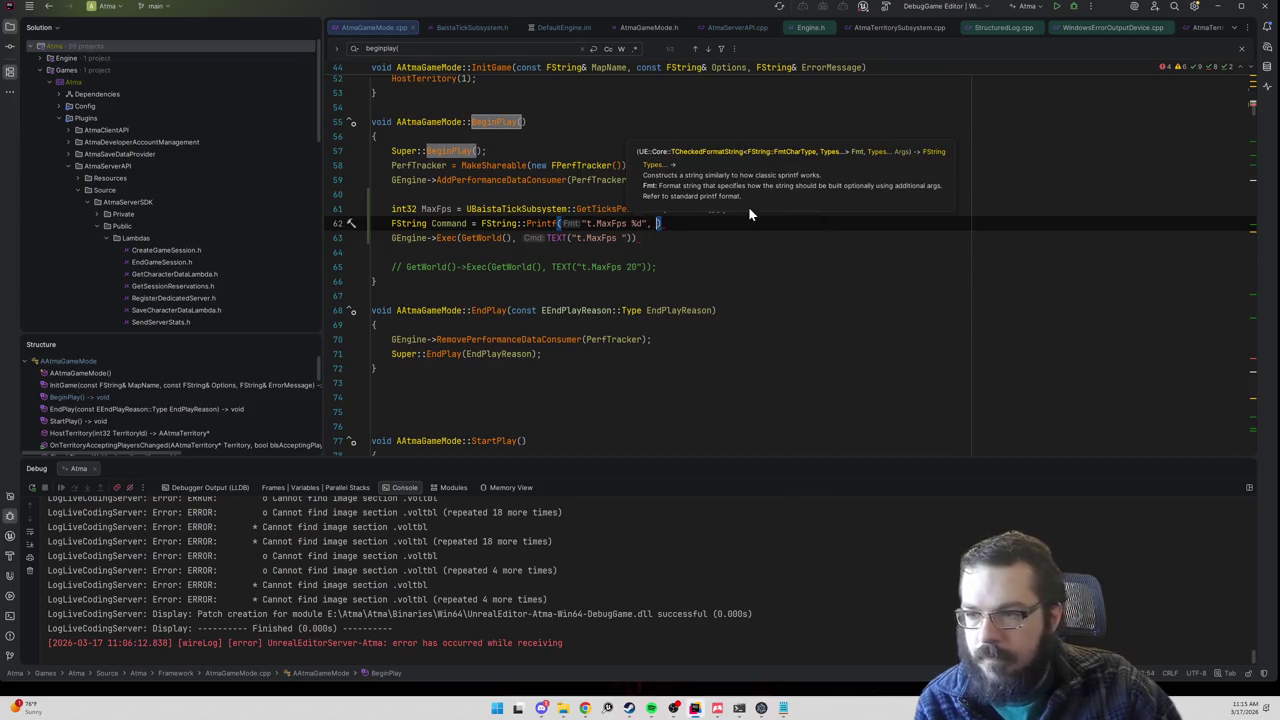
Step: Pass *Command to GEngine->Exec in place of the old t.MaxFps text literal
key("Down")
key("Left")
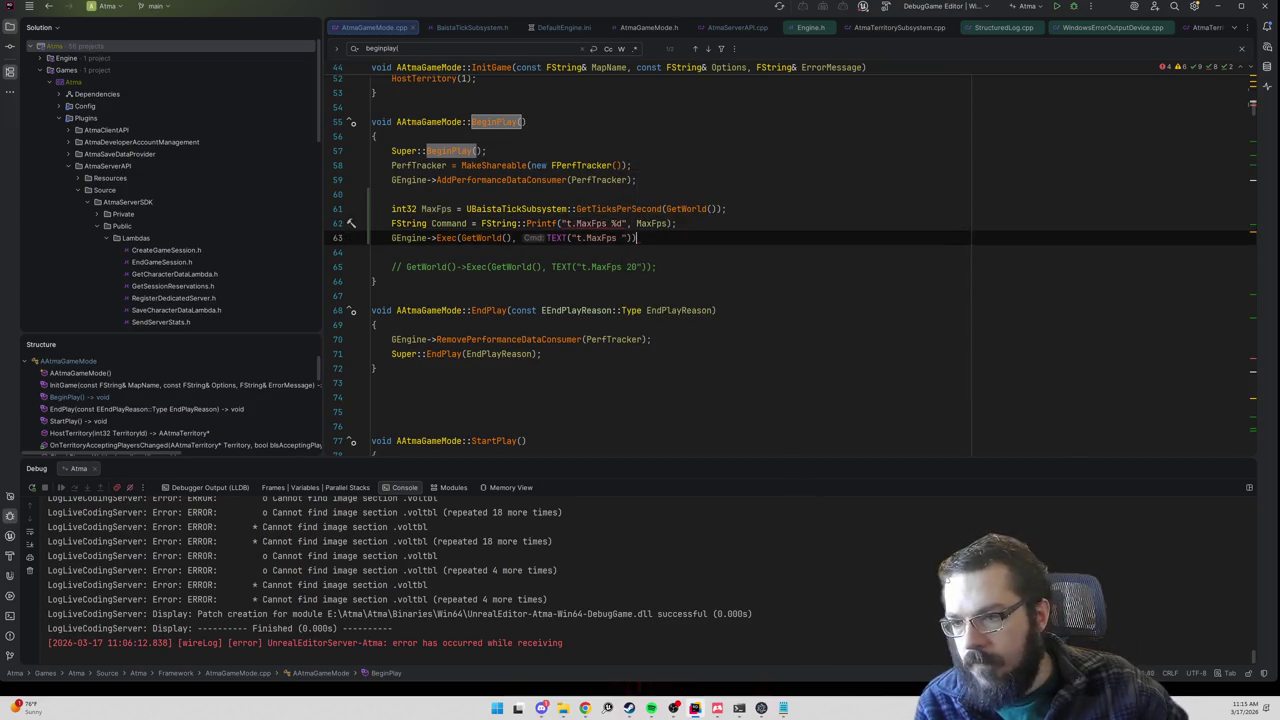
key("BackSpace")
key("BackSpace")
key("BackSpace")
key("BackSpace")
key("BackSpace")
key("BackSpace")
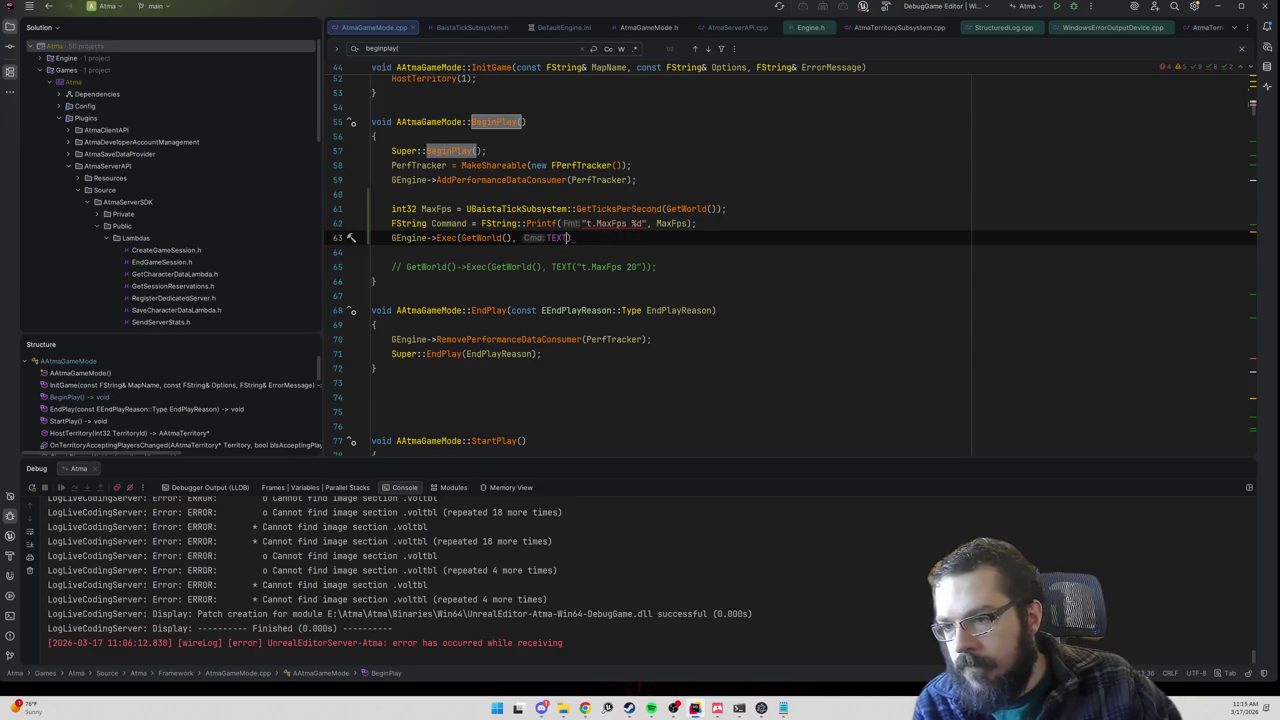
type("Co")
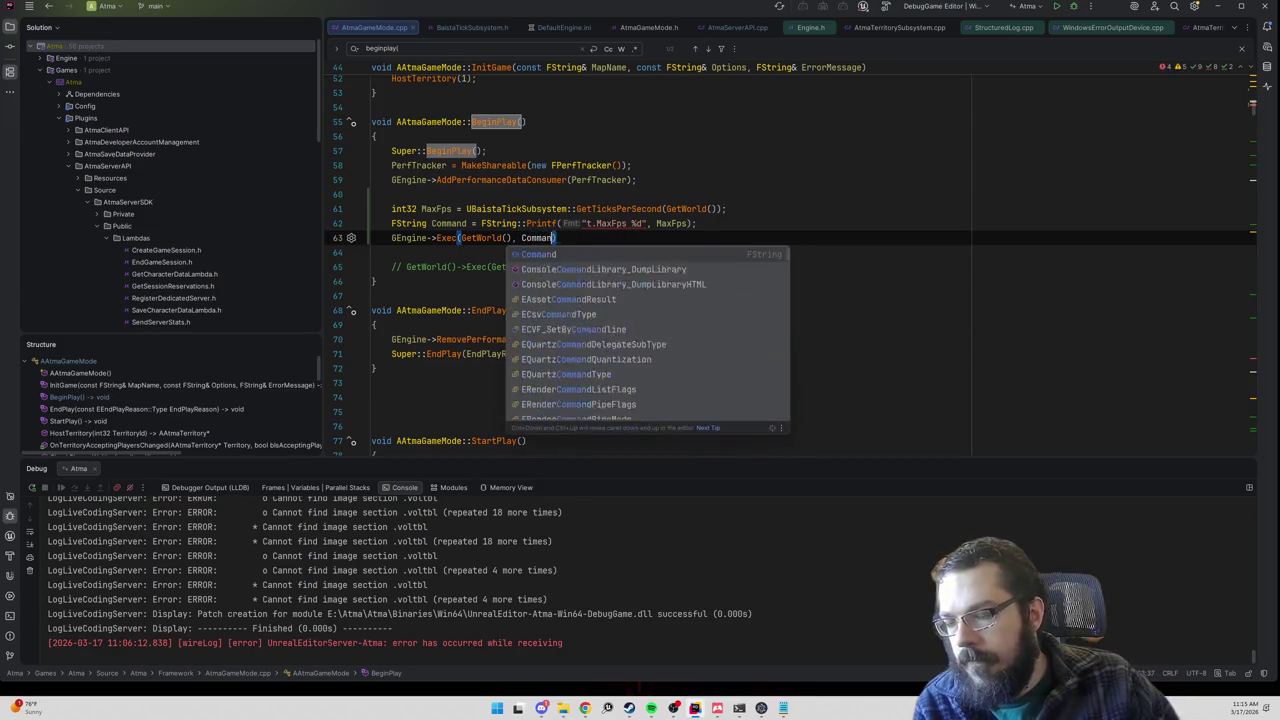
type("mm")
key("Return")
type("*")
Step: Terminate the Exec statement and begin an if condition on a new line above MaxFps
left_click(392, 194)
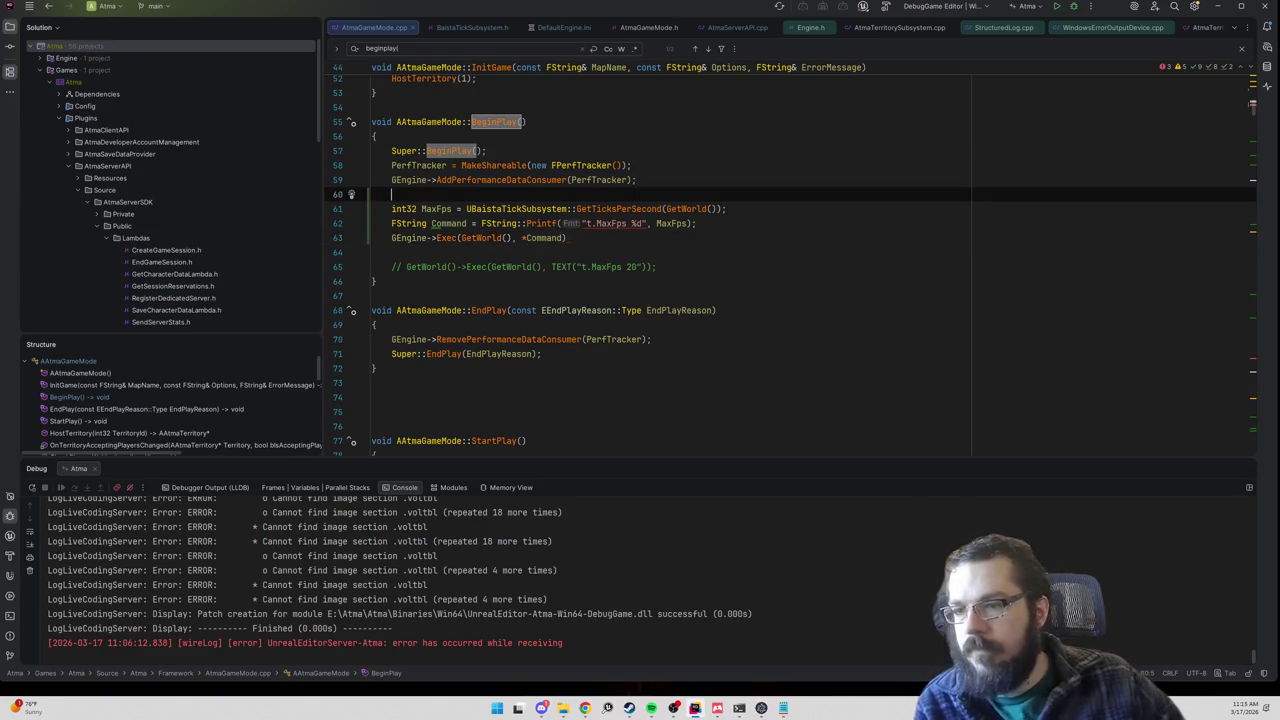
key("Return")
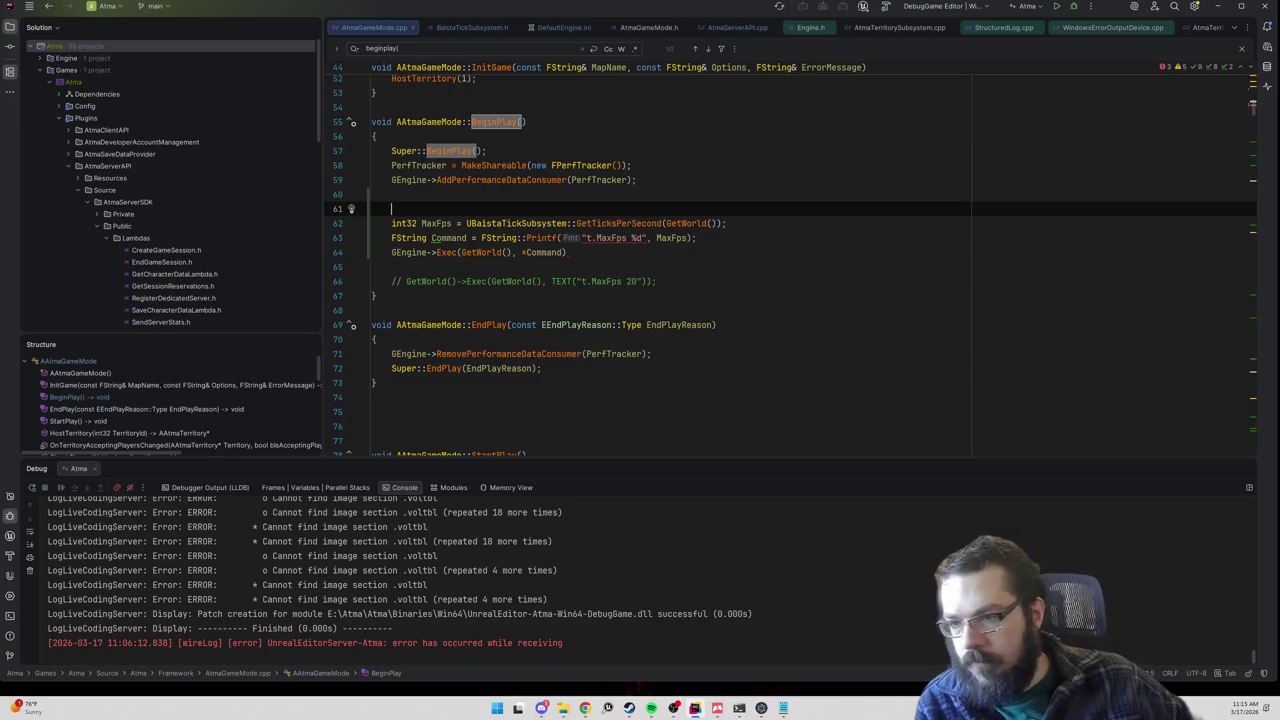
left_click(566, 252)
type(";")
key("Up")
key("Up")
key("Up")
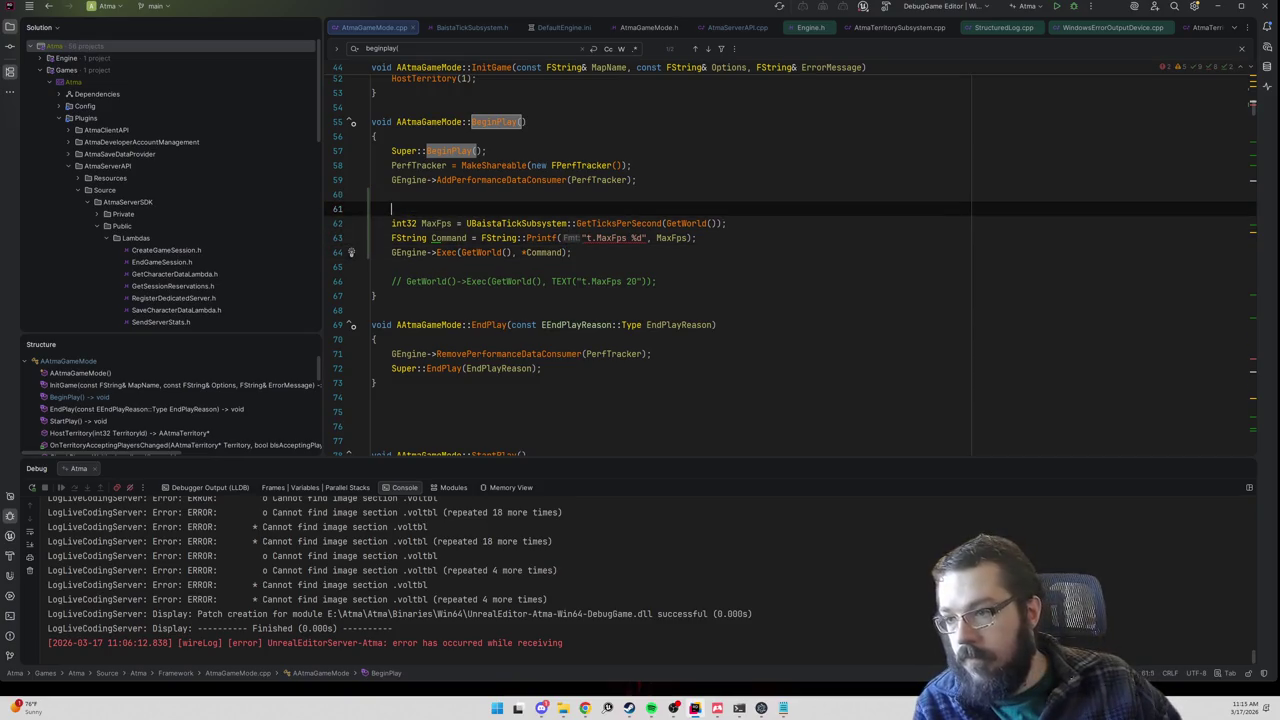
type("if (isrunn")
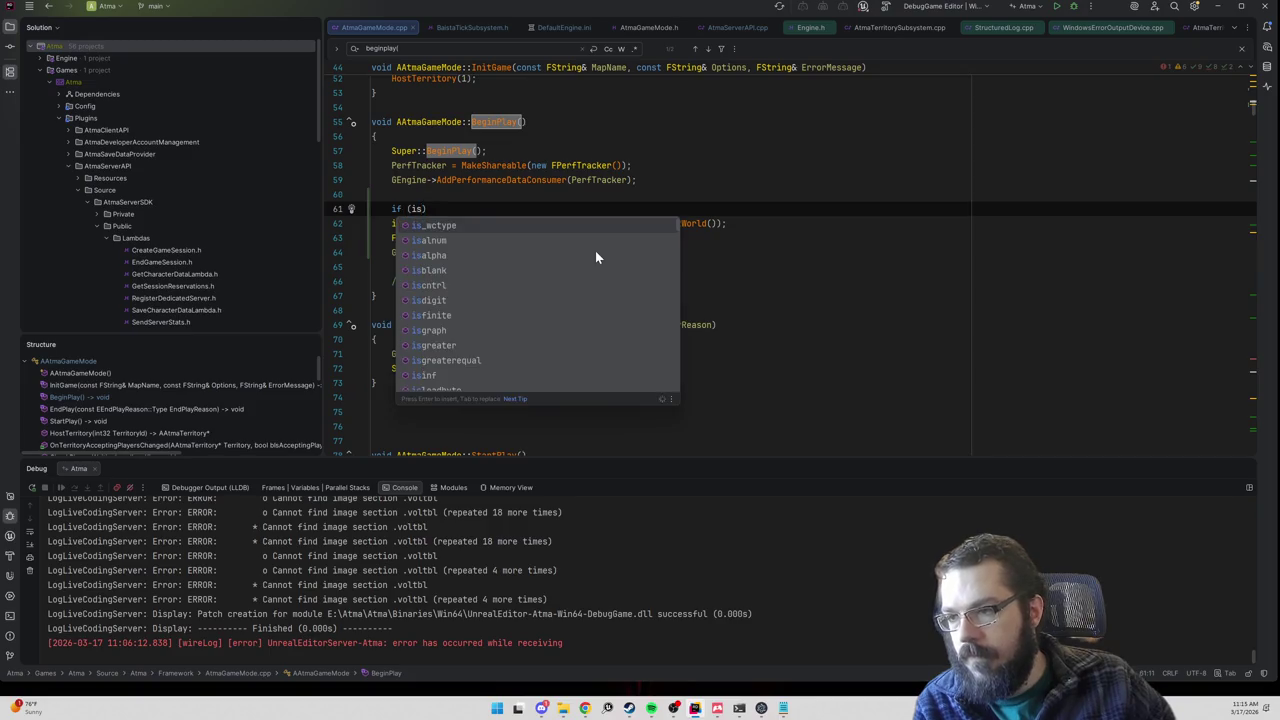
type("ded")
Step: Complete the condition as if (IsRunningDedicatedServer()) with an empty brace block
key("Return")
key("End")
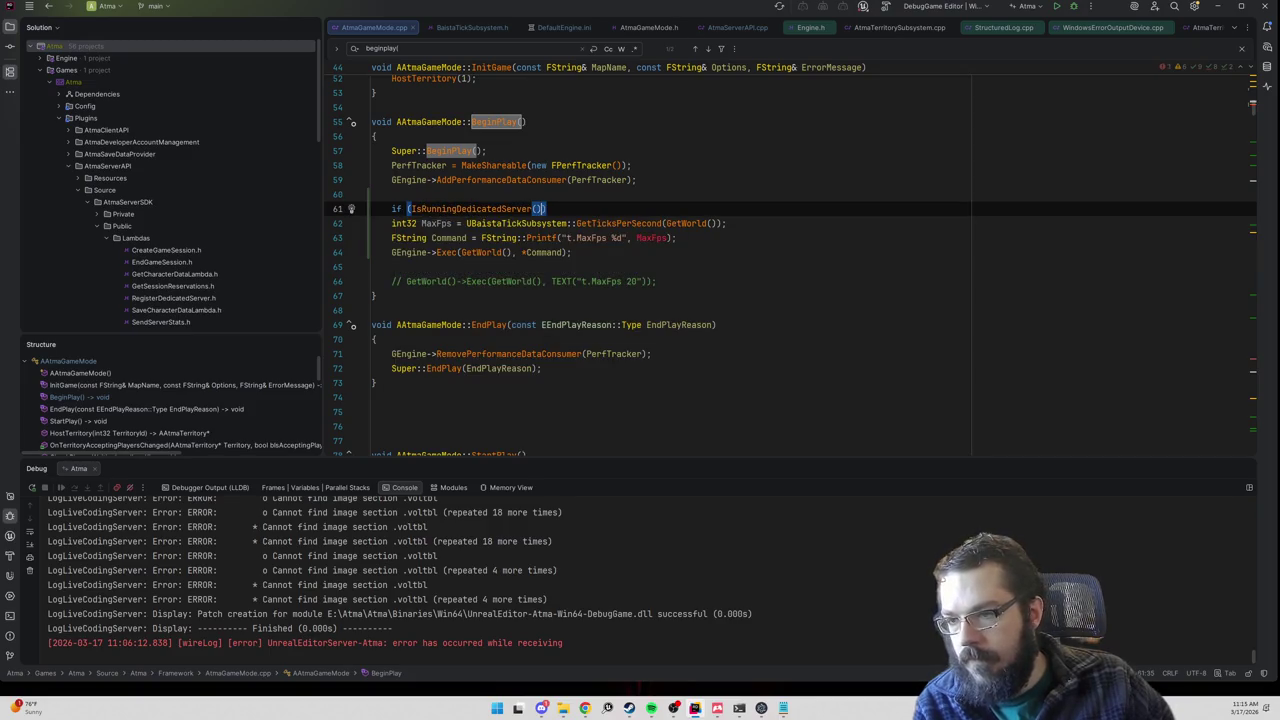
key("Return")
type("{")
key("Return")
Step: Move the three MaxFps command lines inside the dedicated-server if block
mouse_move(572, 296)
left_mouse_down()
mouse_move(591, 282)
mouse_move(400, 252)
left_mouse_up()
key("ctrl+x")
left_click(411, 238)
key("ctrl+v")
left_click(411, 238)
key("BackSpace")
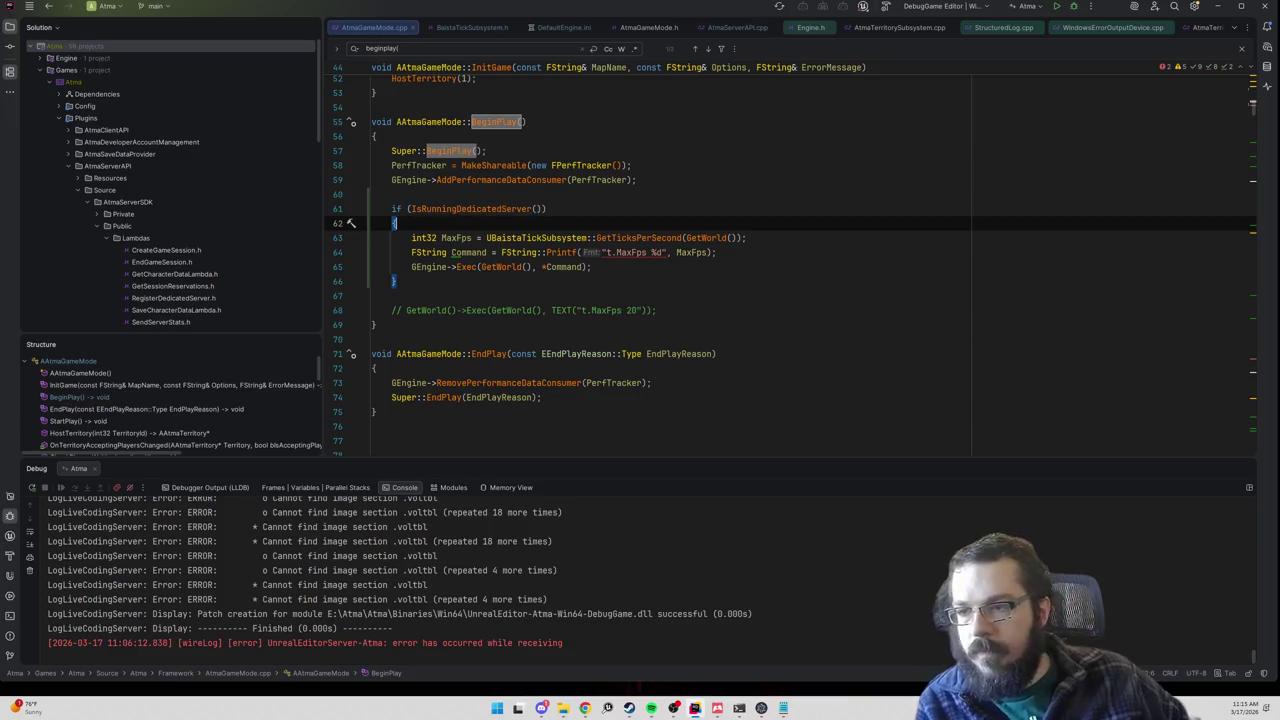
left_click(391, 194)
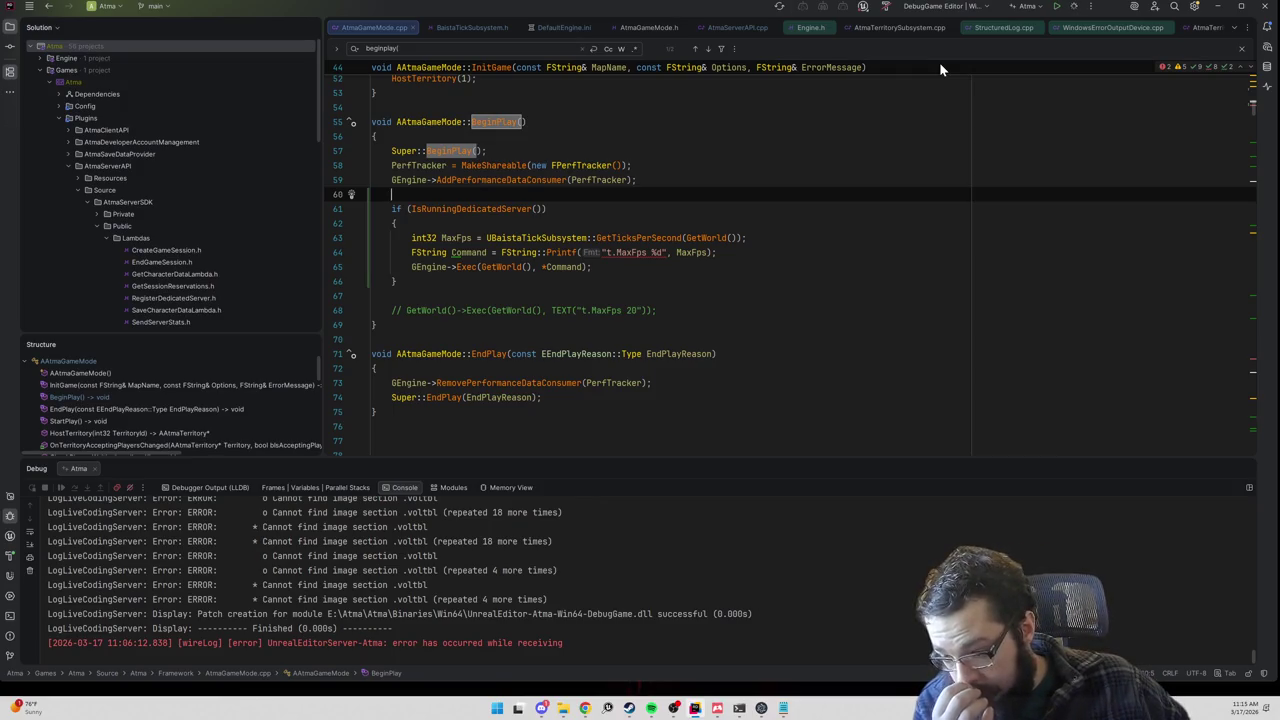
Step: Start a Development WindowsServer package from Atma Suite's Local page, then return to Rider
left_click(761, 708)
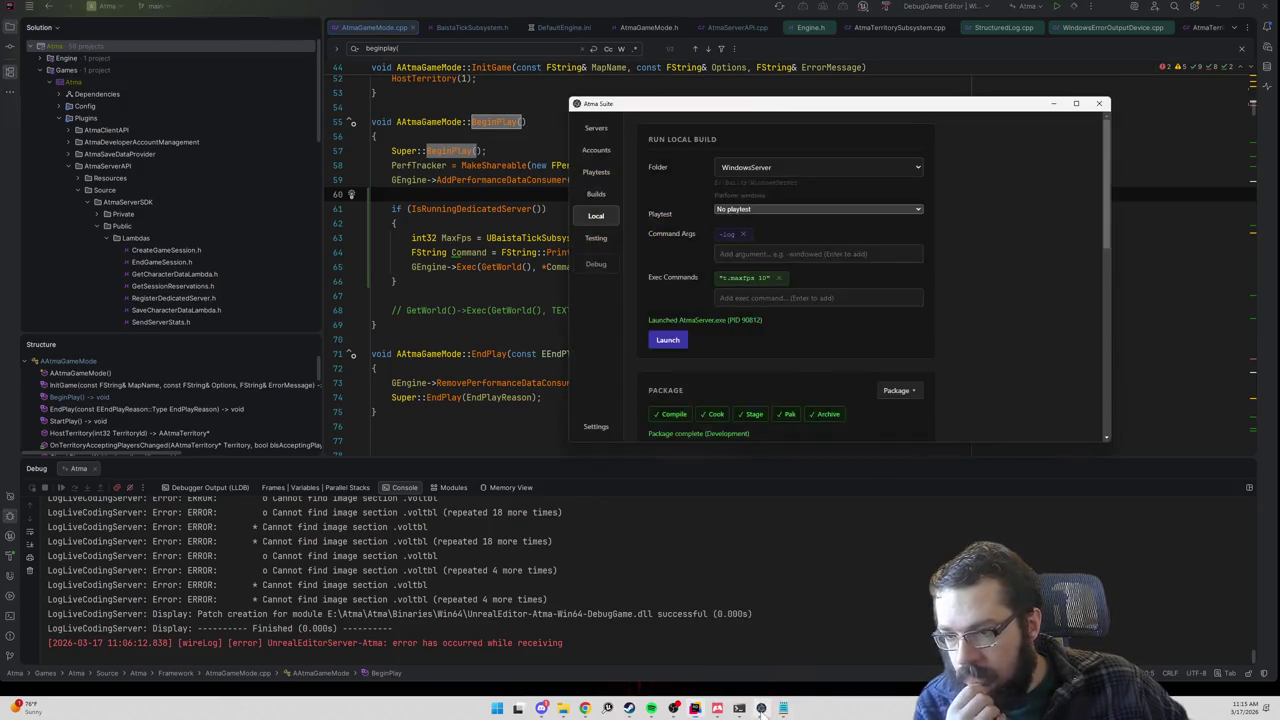
scroll(785, 322, "down", 4)
scroll(848, 298, "up", 3)
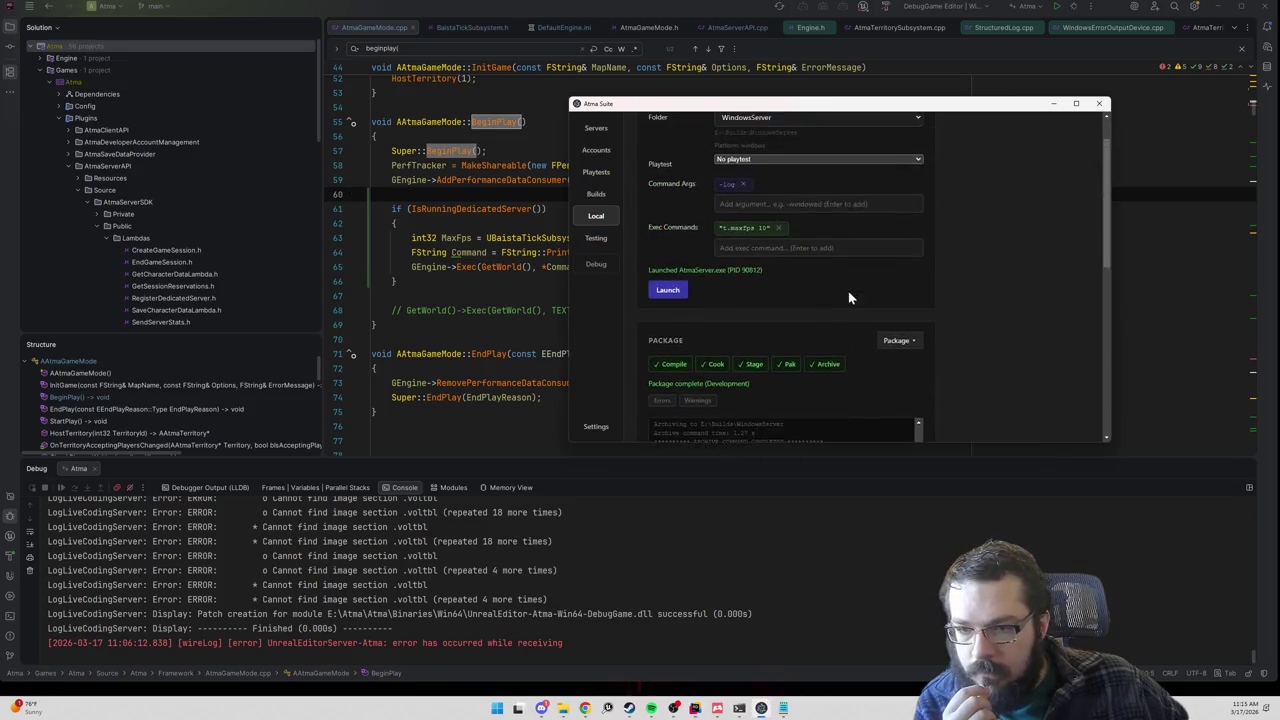
scroll(903, 325, "down", 2)
left_click(895, 290)
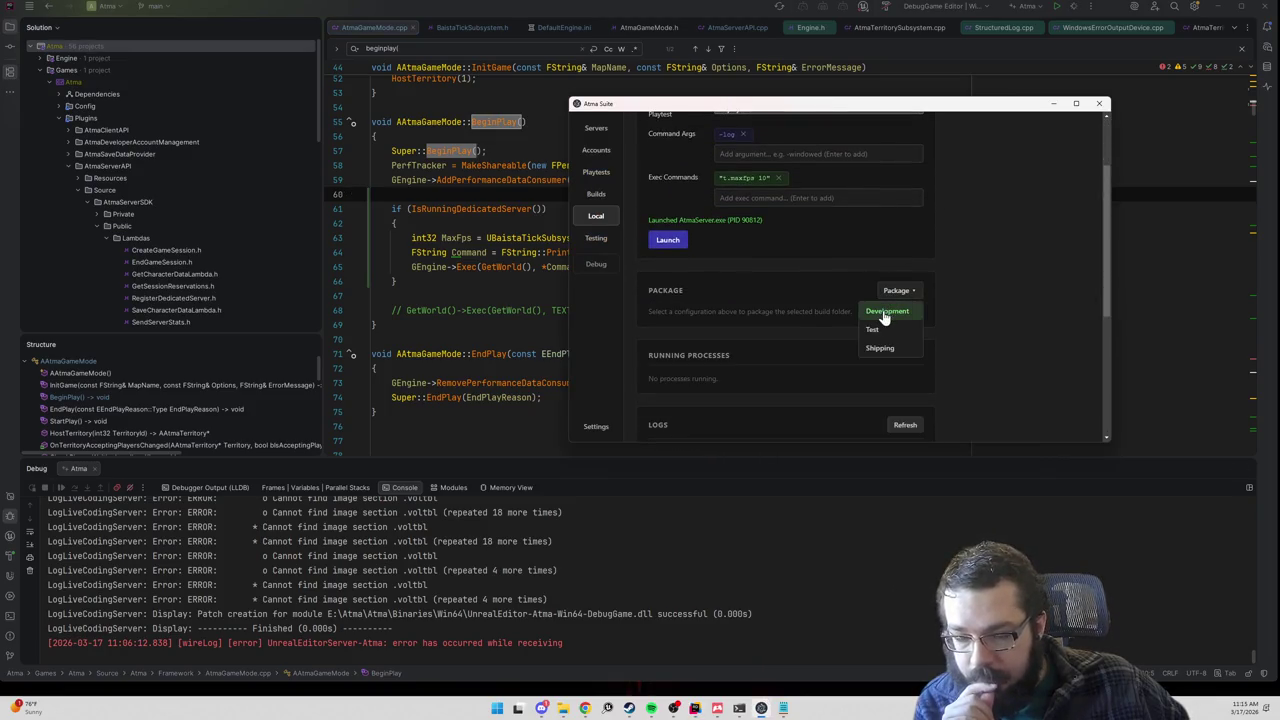
left_click(884, 314)
left_click(854, 337)
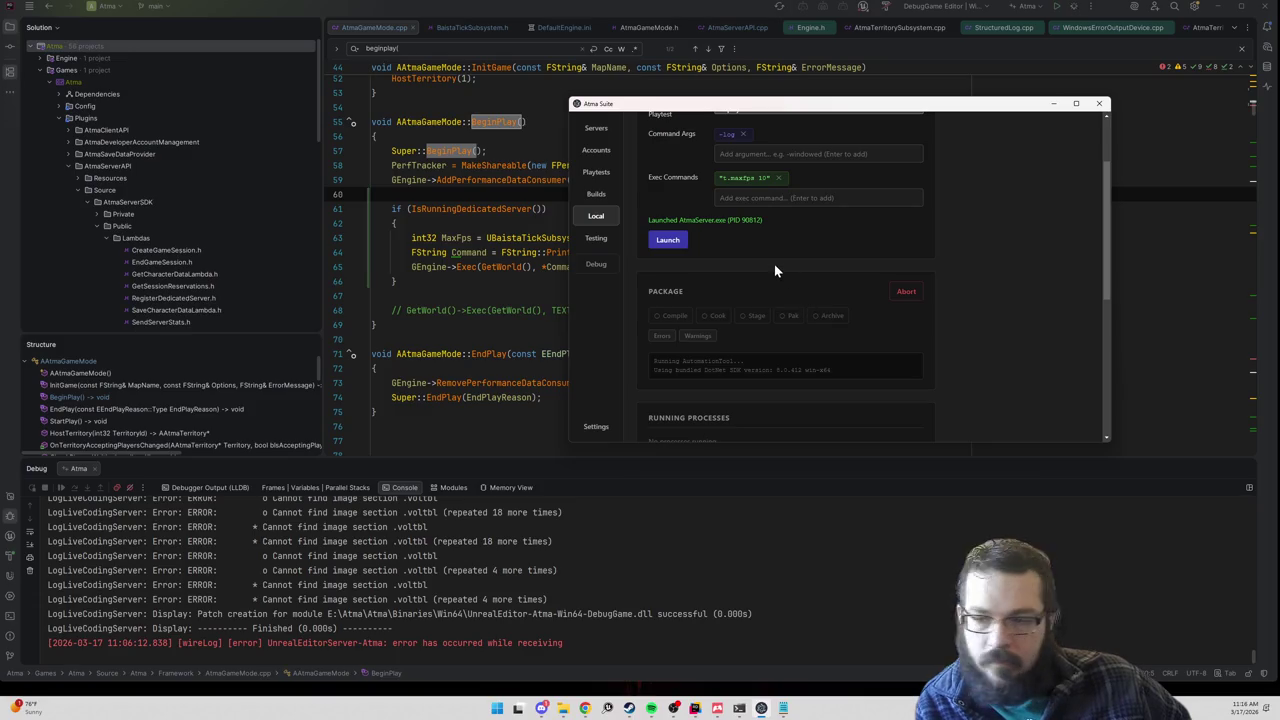
scroll(774, 264, "down", 1)
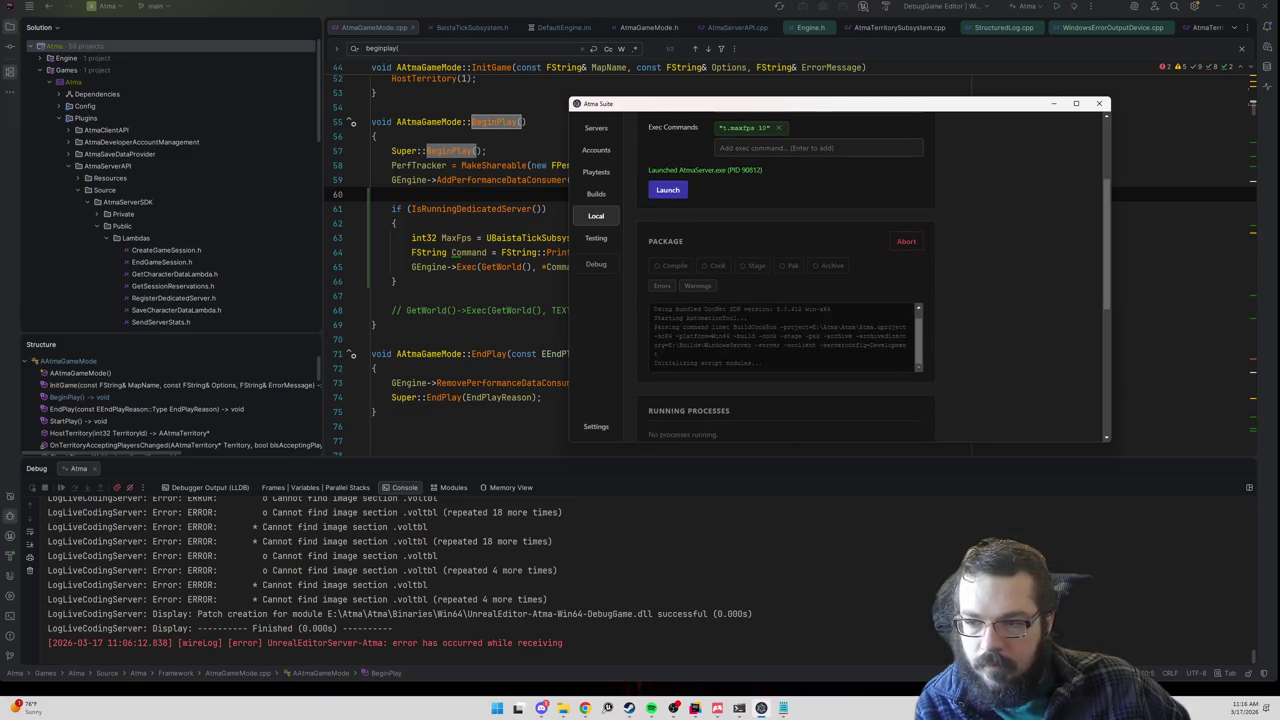
left_click(895, 62)
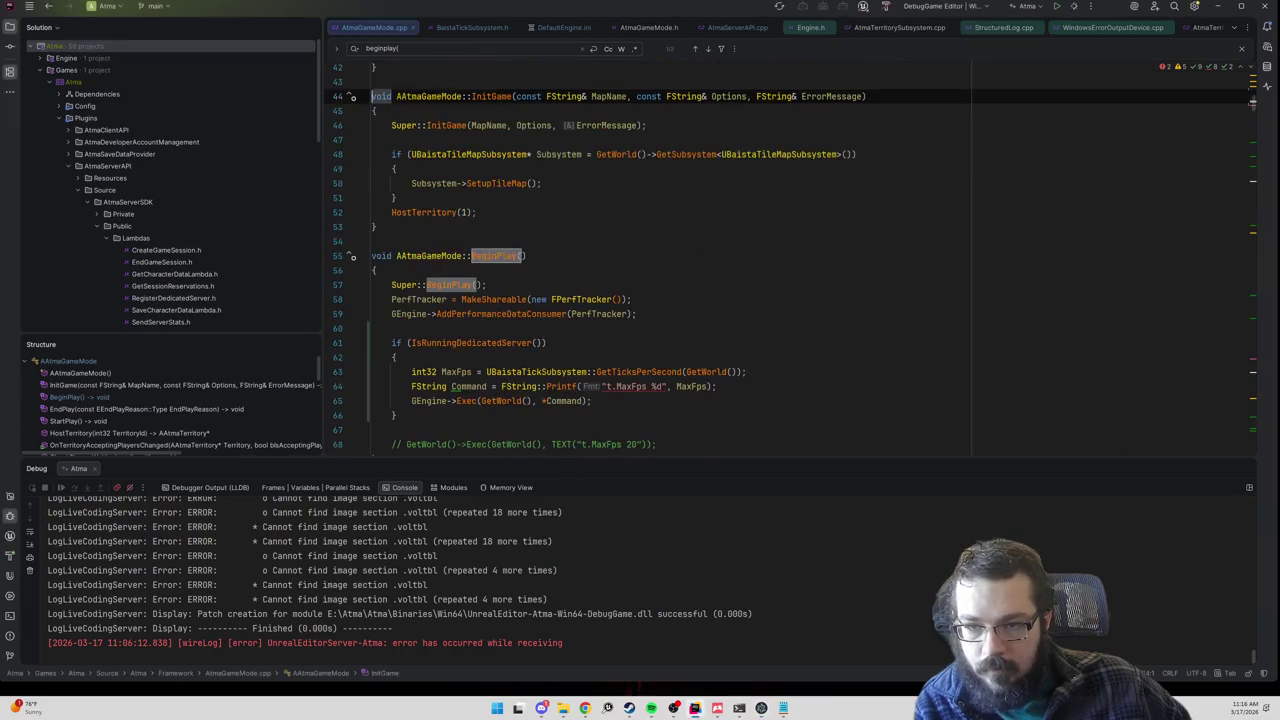
left_click(394, 197)
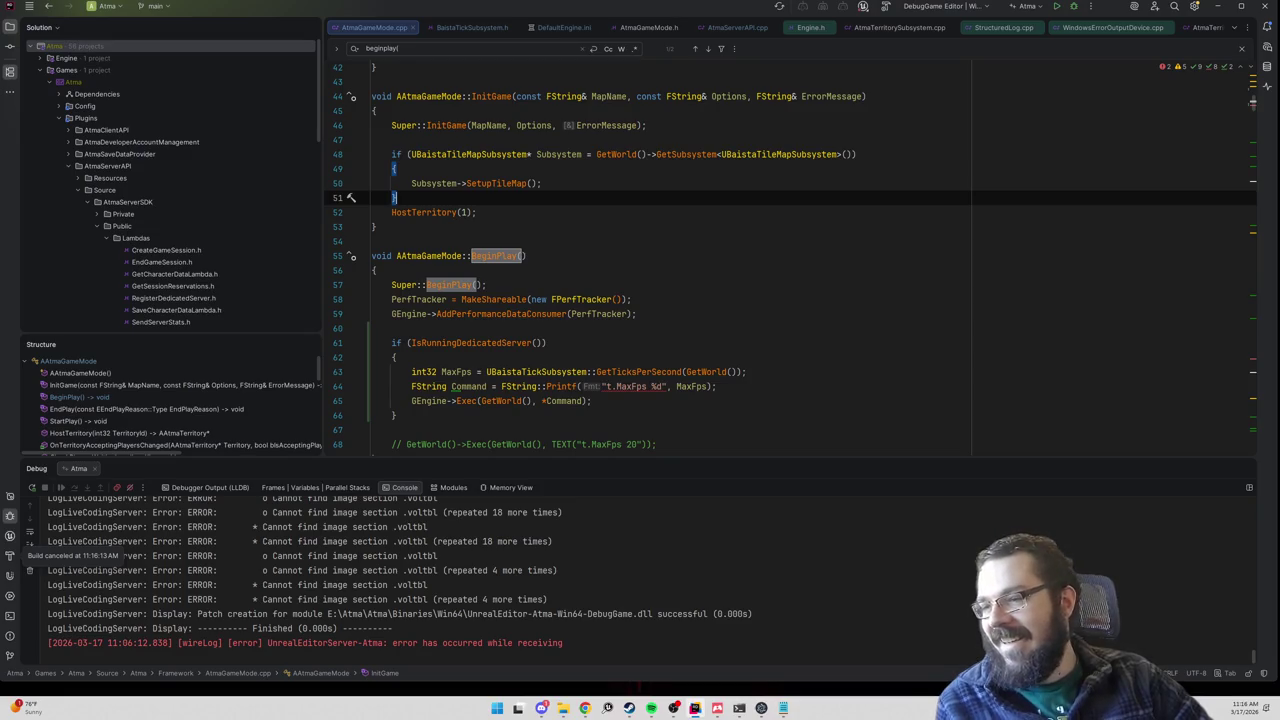
key("ctrl+Down")
key("ctrl+Down")
key("ctrl+Down")
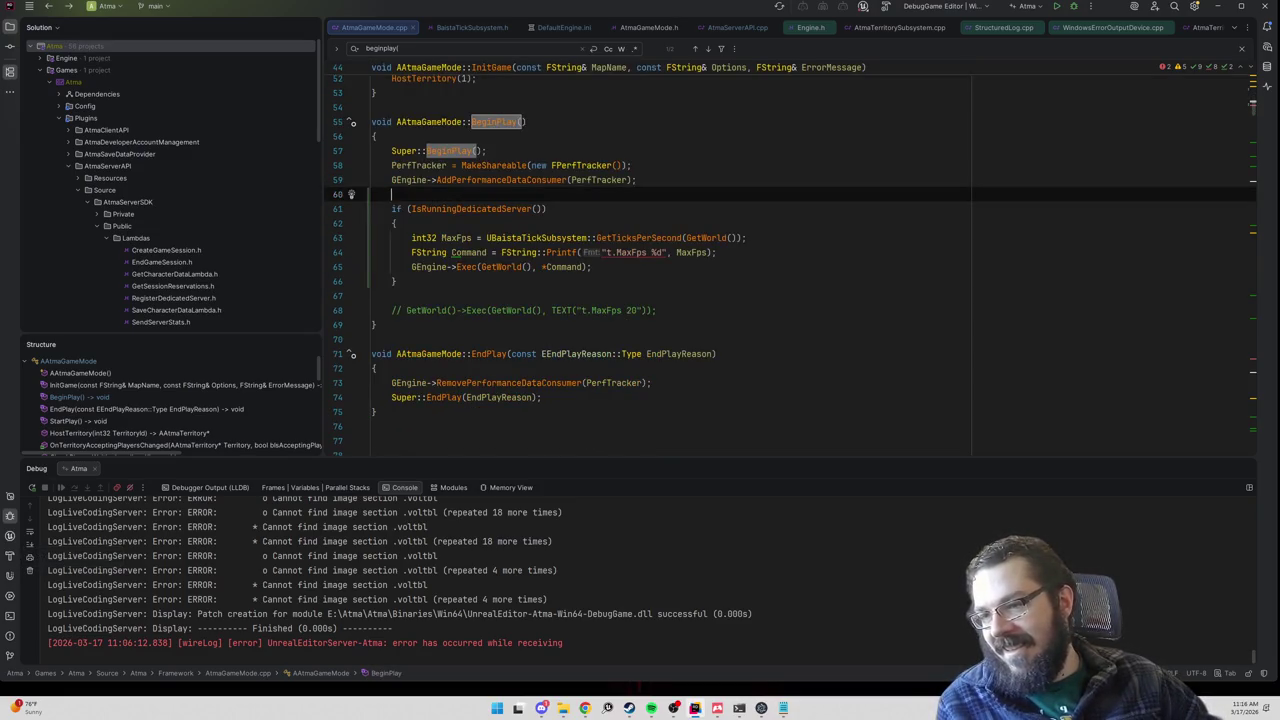
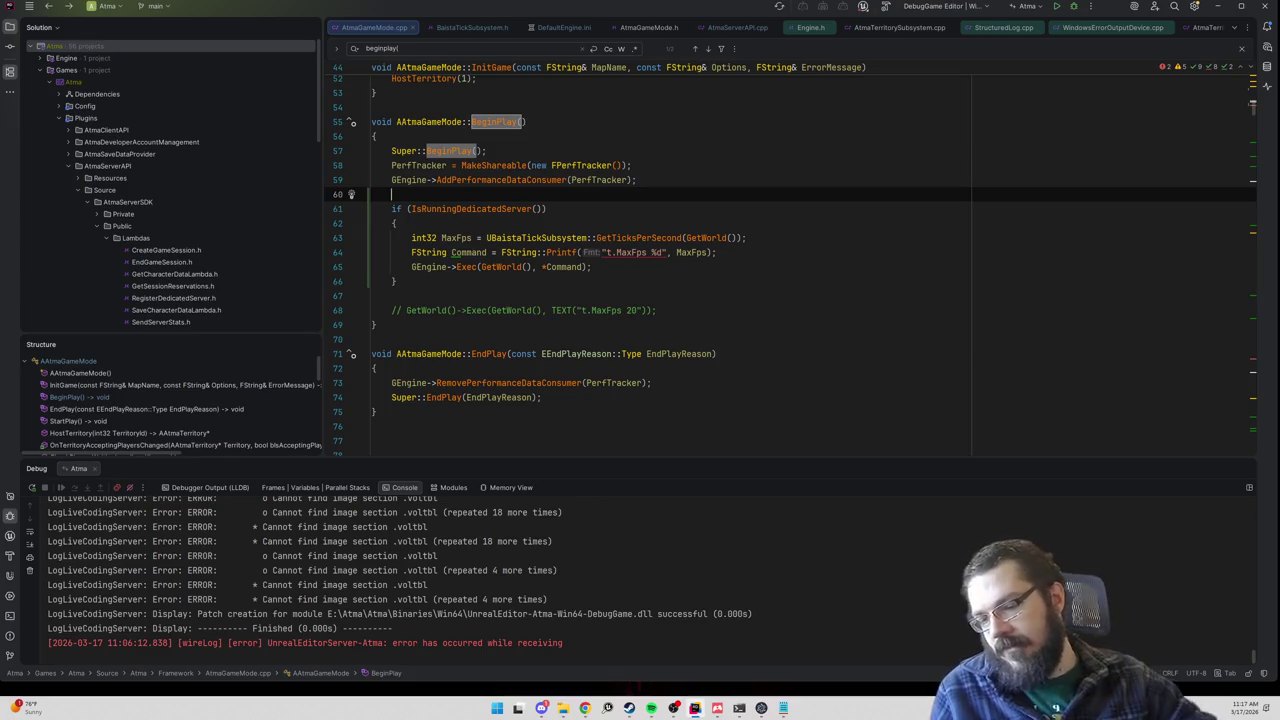
Step: Bring Atma Suite to the front and review the Package log for the failed attempt
left_click(762, 708)
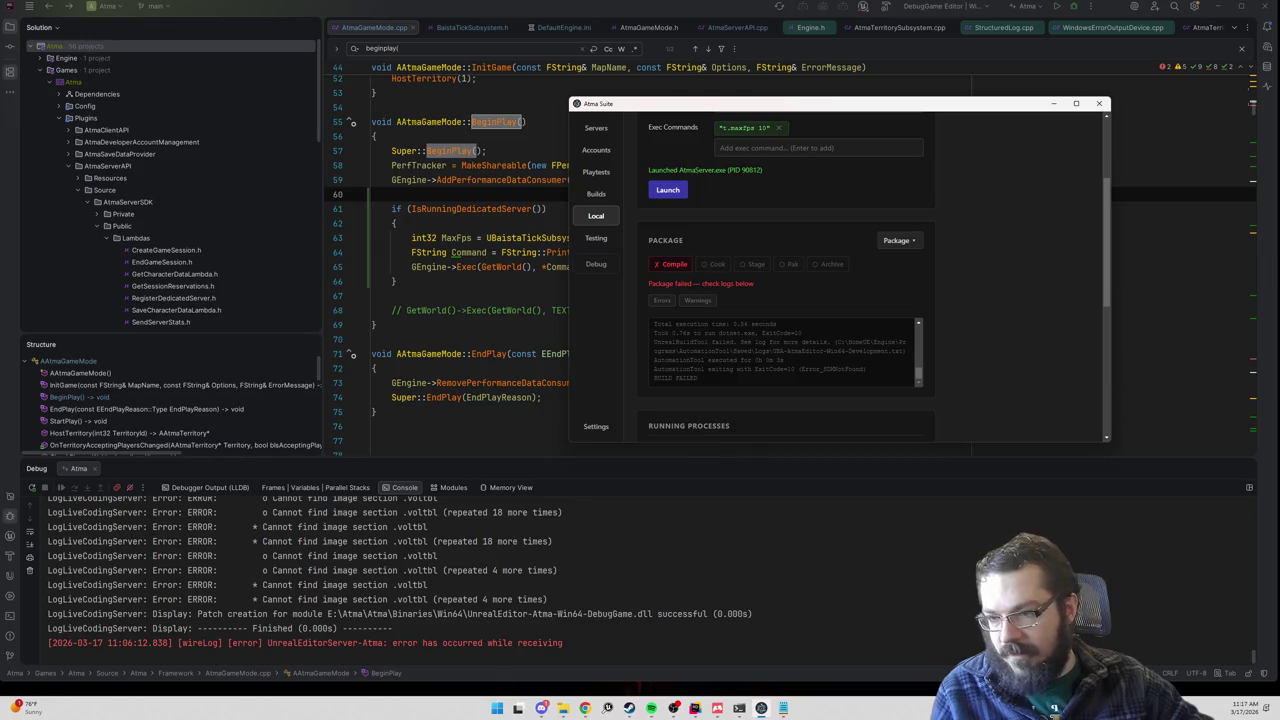
scroll(715, 345, "up", 10)
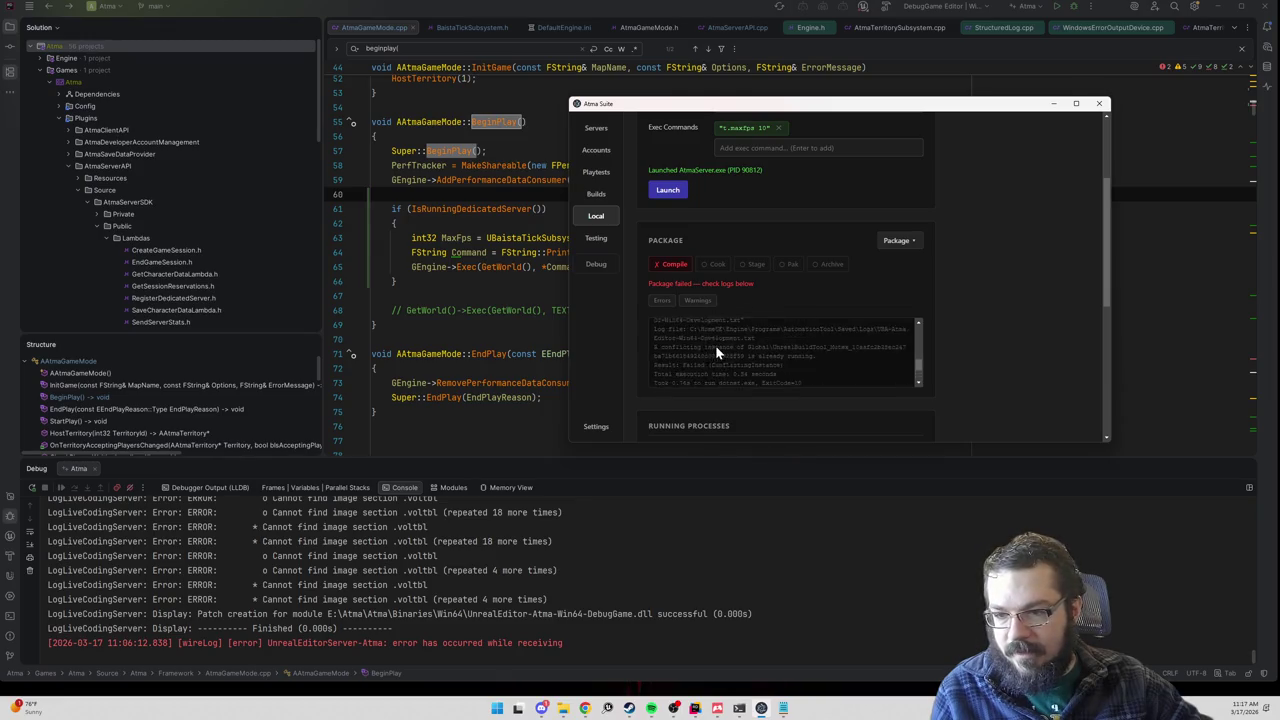
scroll(785, 352, "down", 3)
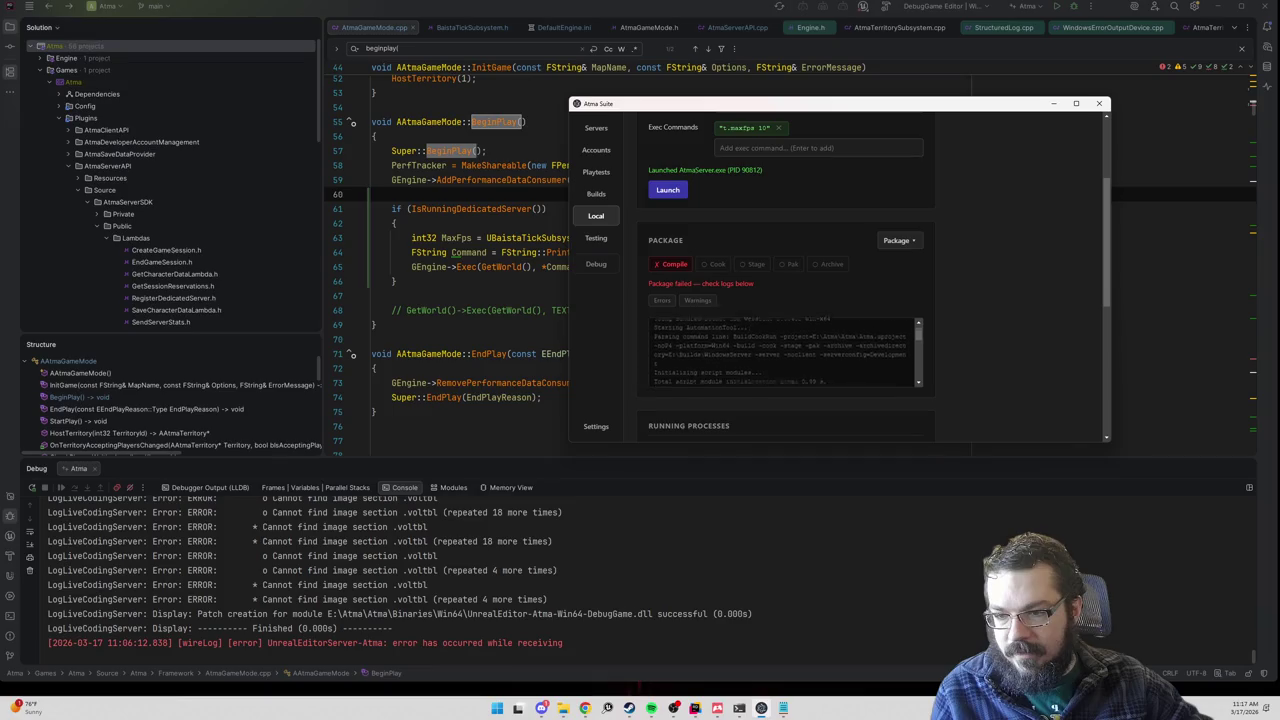
scroll(725, 348, "down", 5)
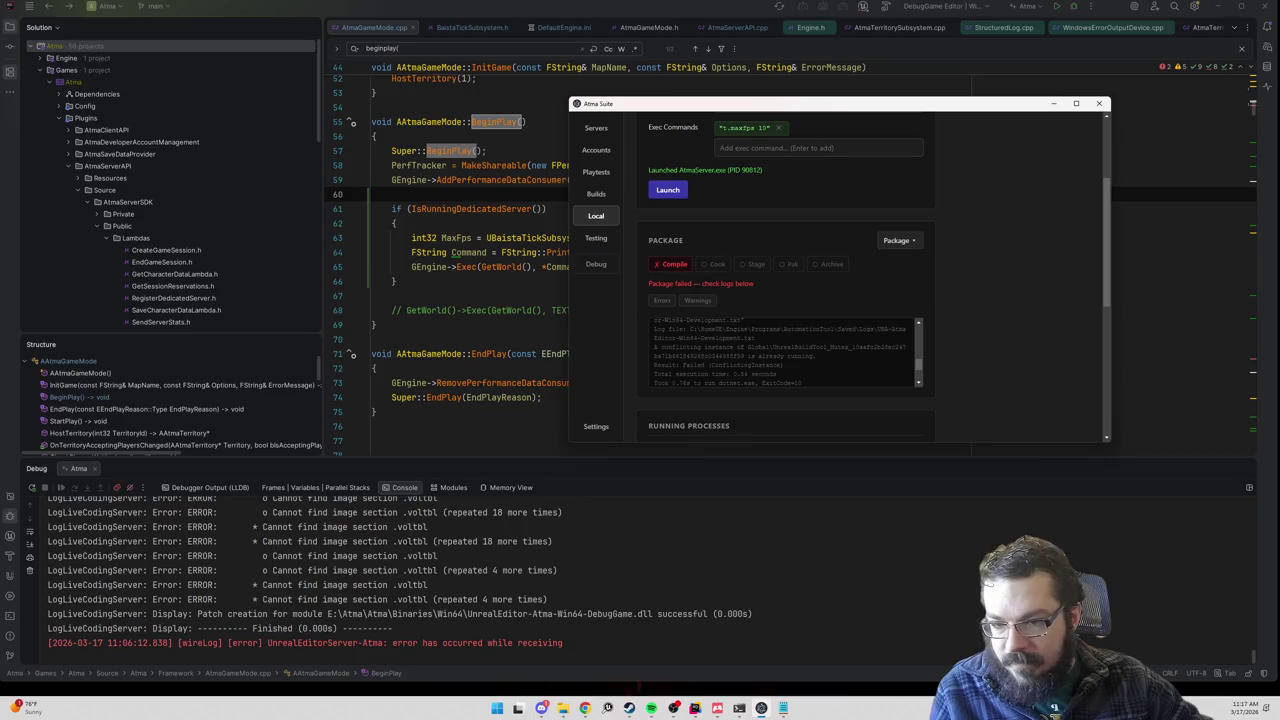
left_click(895, 240)
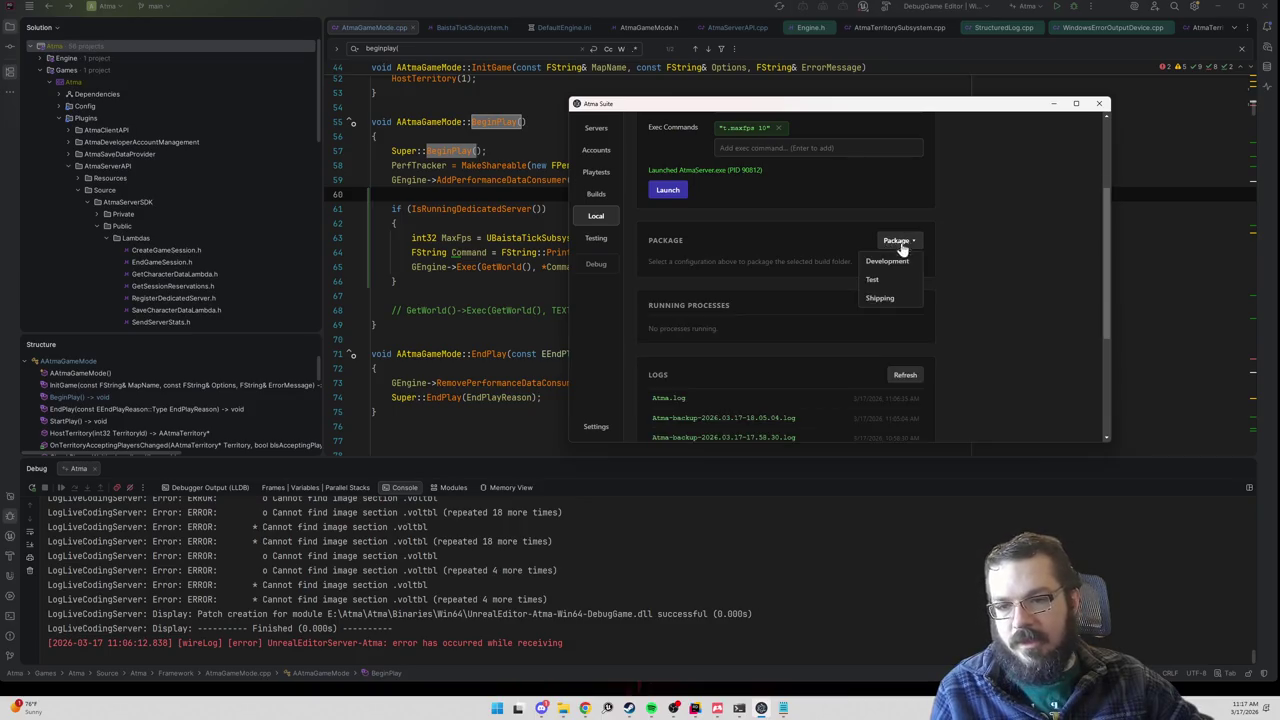
Step: Choose the Development configuration and start packaging the WindowsServer build
left_click(896, 266)
left_click(850, 334)
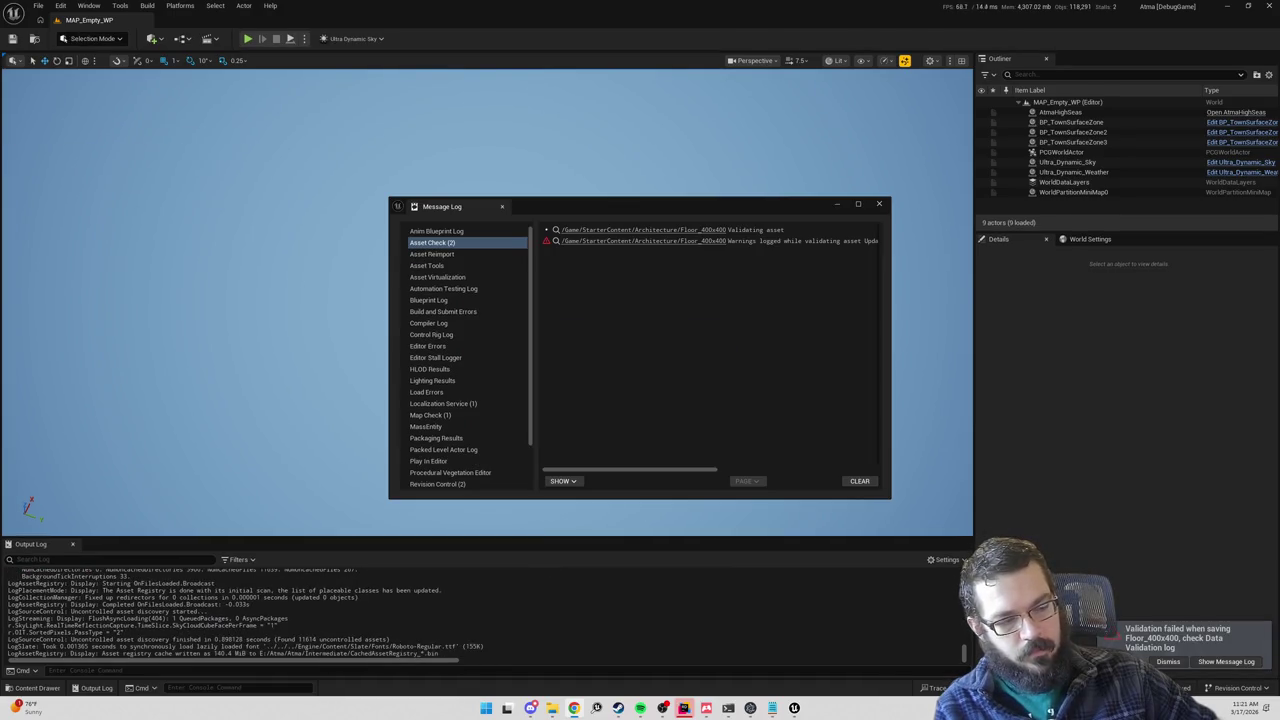
Step: Return to Atma Suite and select Development to package WindowsServer to E:\Builds\WindowsServer
key("alt+Tab")
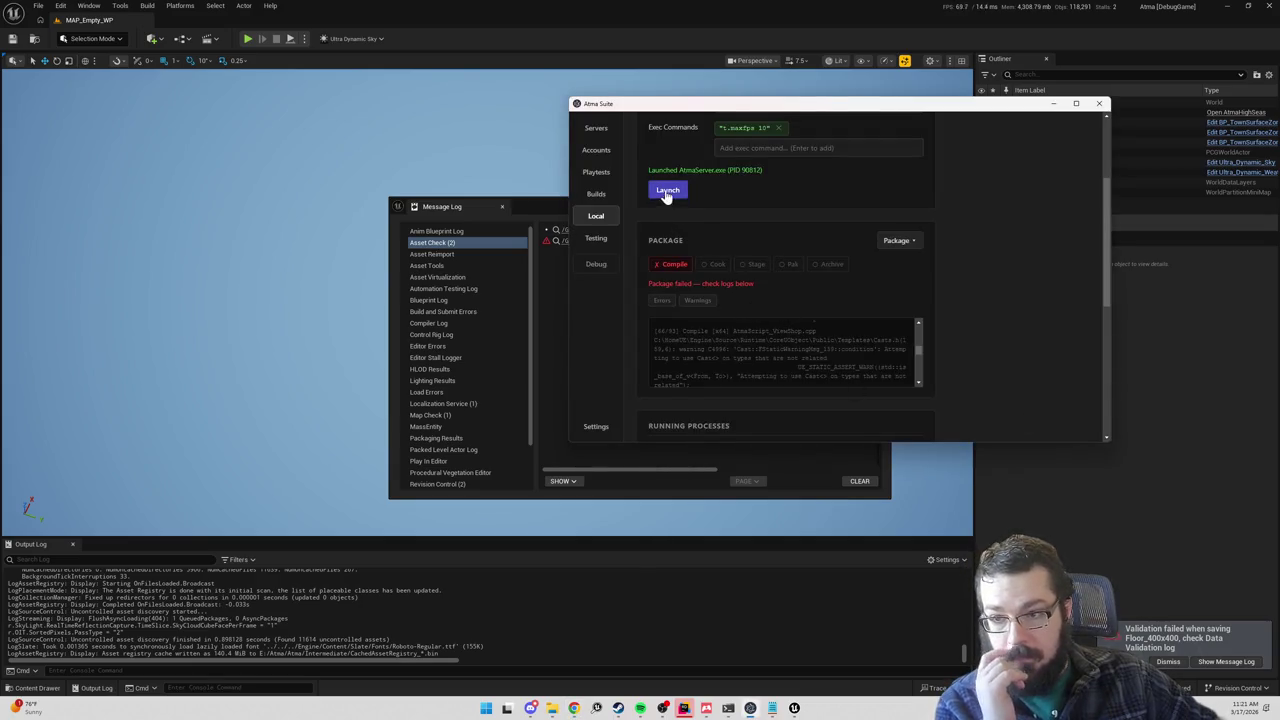
left_click(900, 240)
left_click(882, 264)
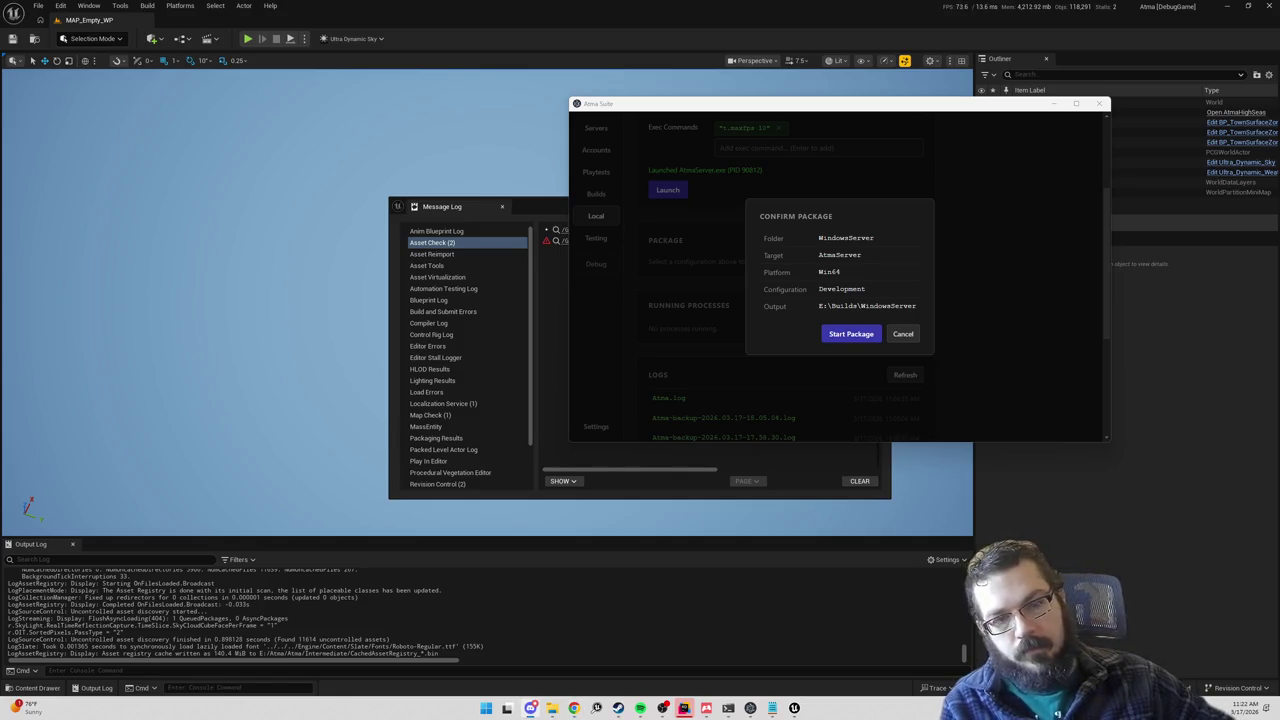
Step: Start the Development package and let compile, cook, stage, pak and archive complete
left_click(848, 335)
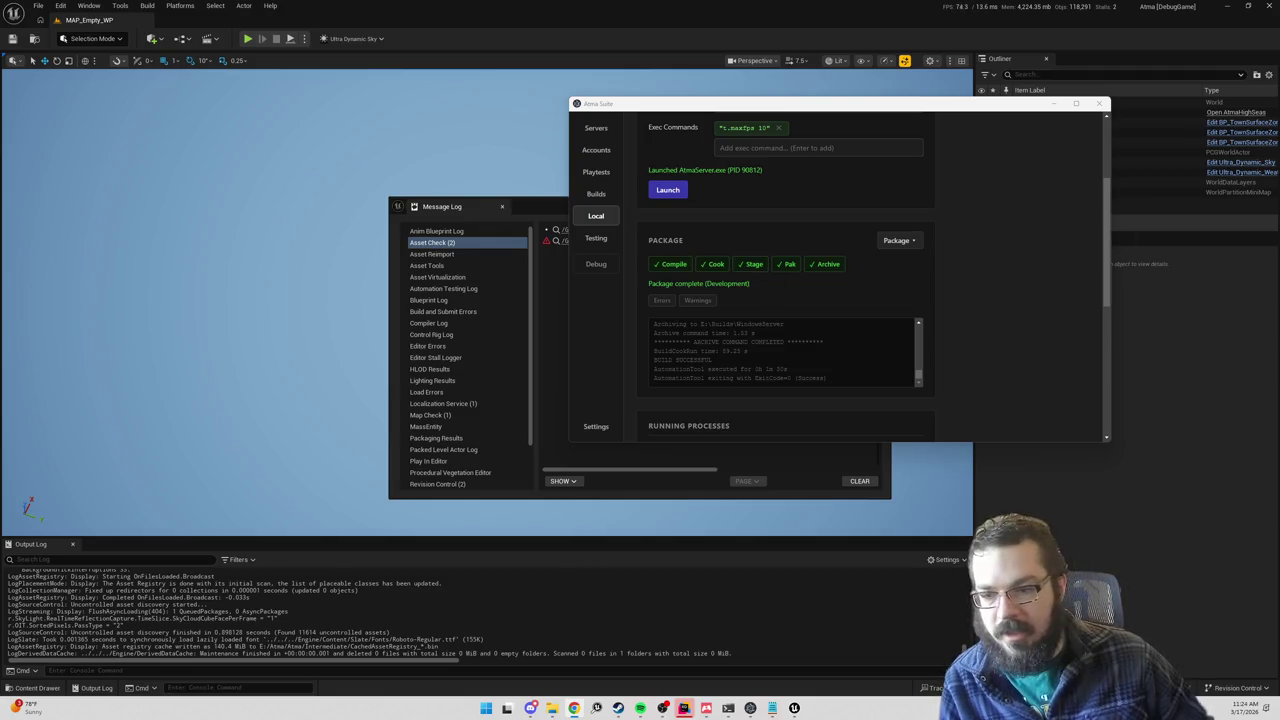
scroll(747, 235, "up", 3)
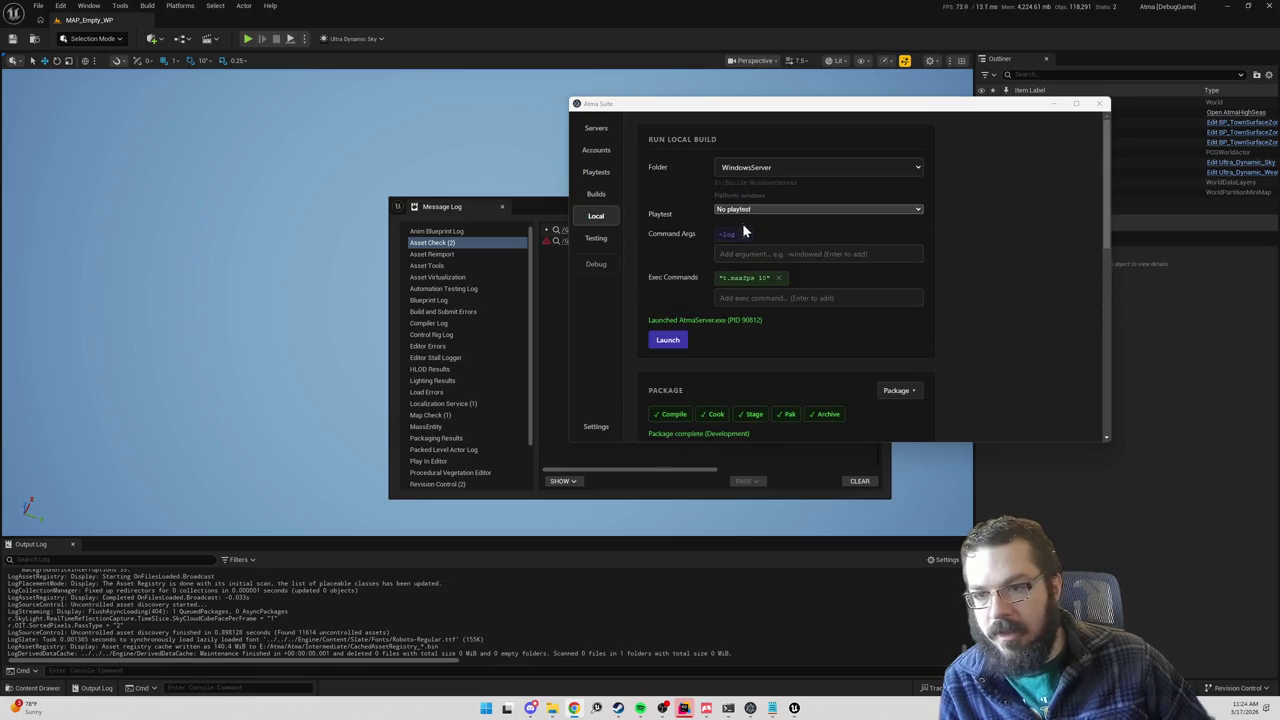
Step: Relaunch AtmaServer.exe locally from the newly packaged WindowsServer build
left_click(672, 346)
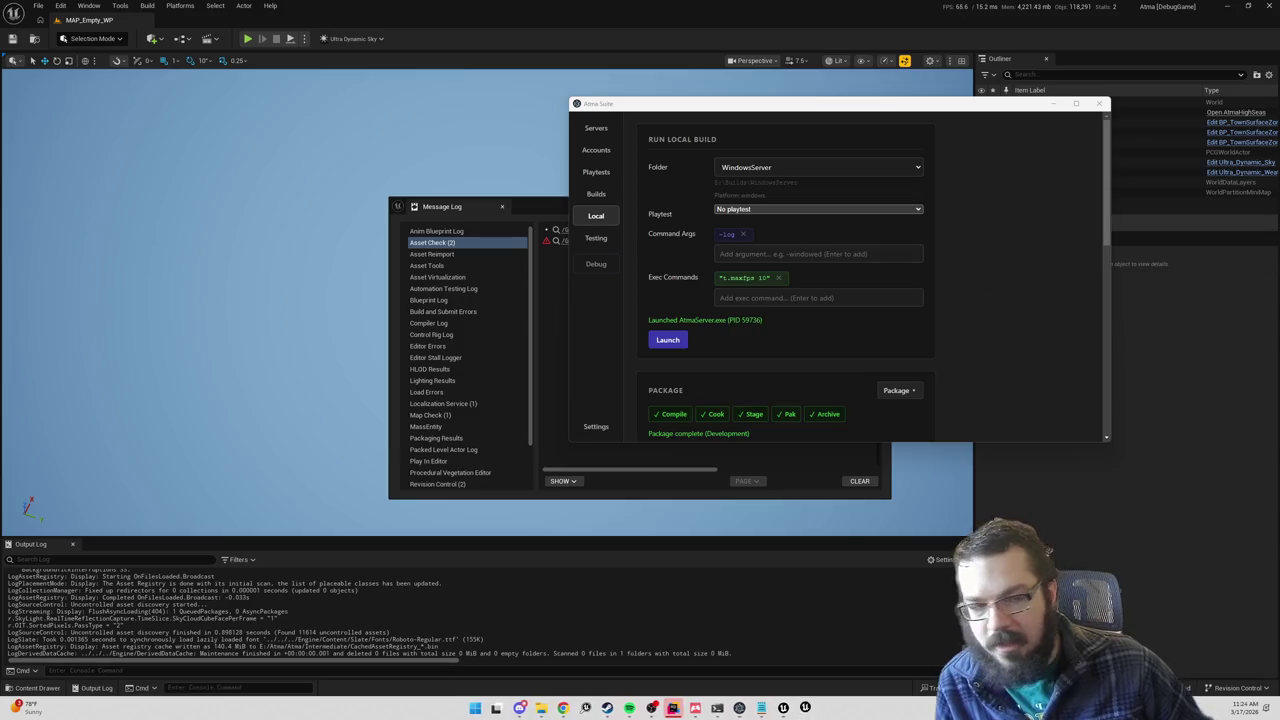